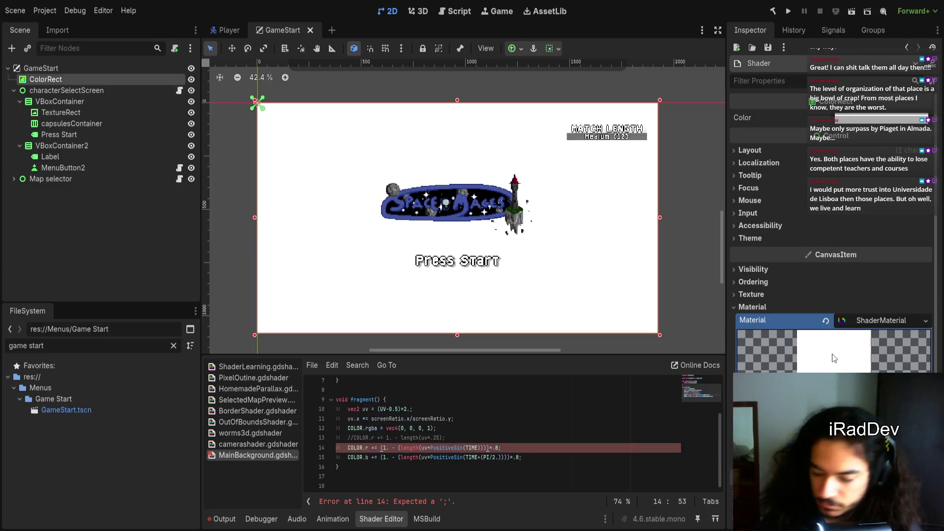
- Delete the extra ')' on line 14 and add the missing ')' on line 15 before *.8
key(BackSpace)
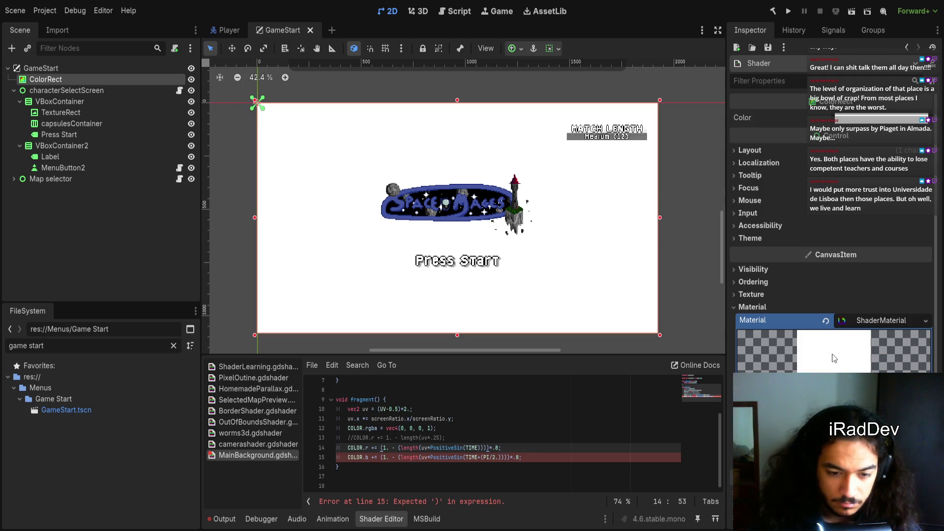
key(Down)
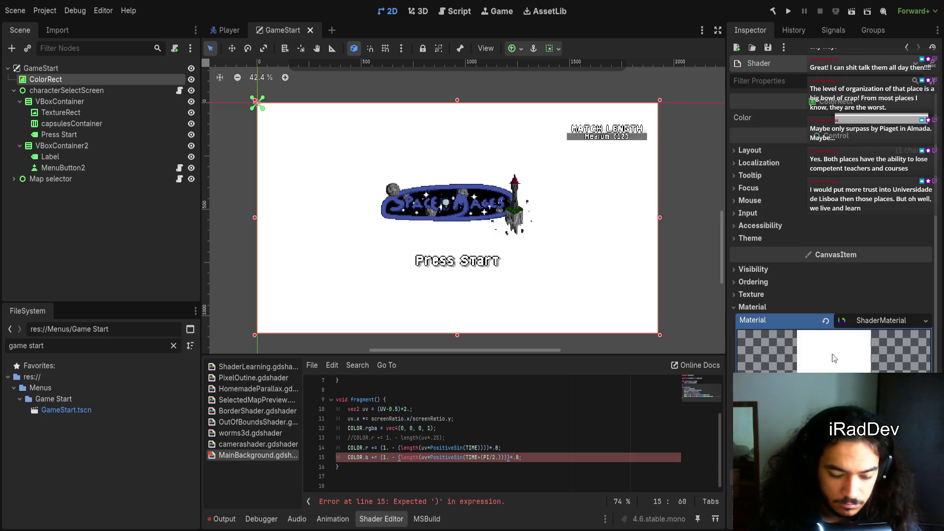
text())
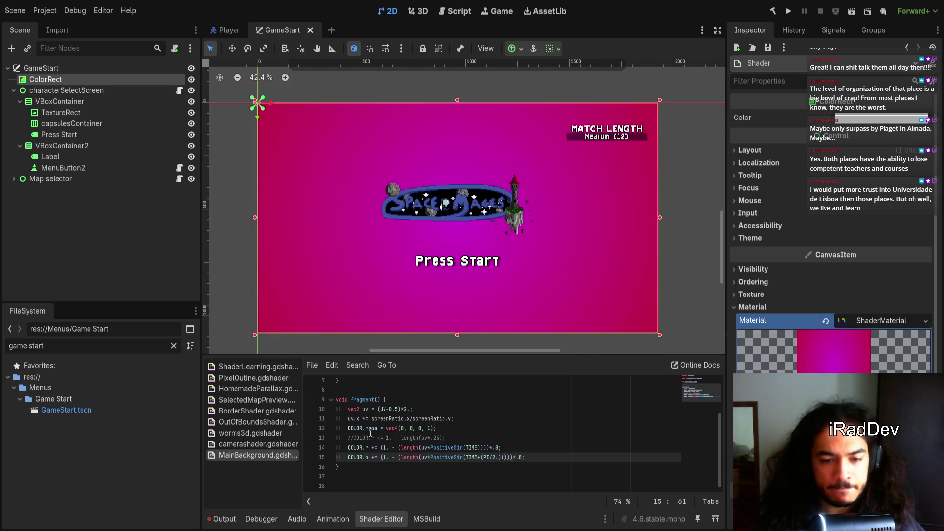
click(445, 434)
key(Home)
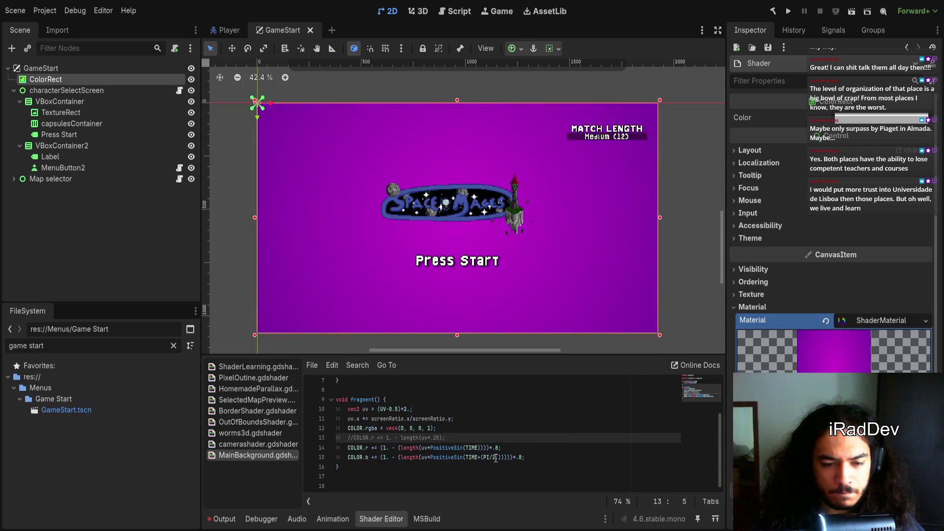
- Delete shader lines 13–15, leaving COLOR.rgba = vec4(0,0,0,1) for a solid black background
click(382, 450)
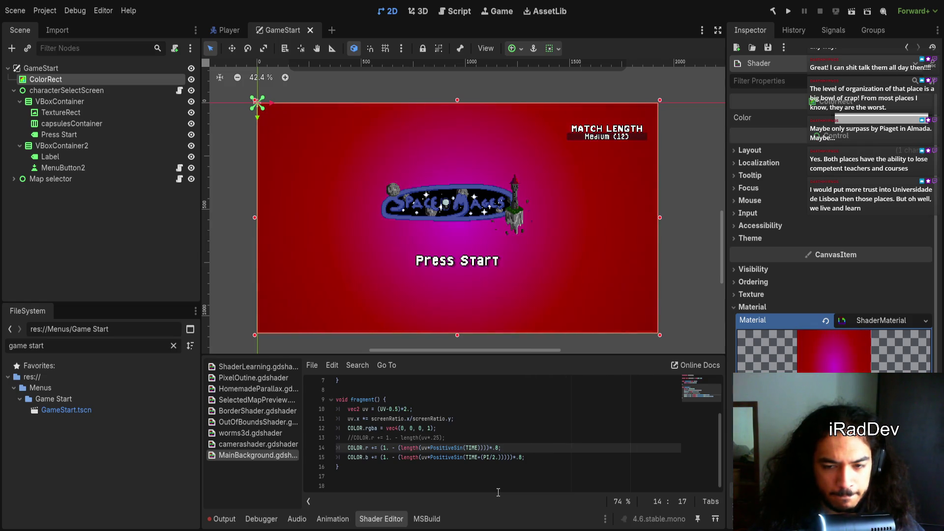
drag(573, 459, 556, 431)
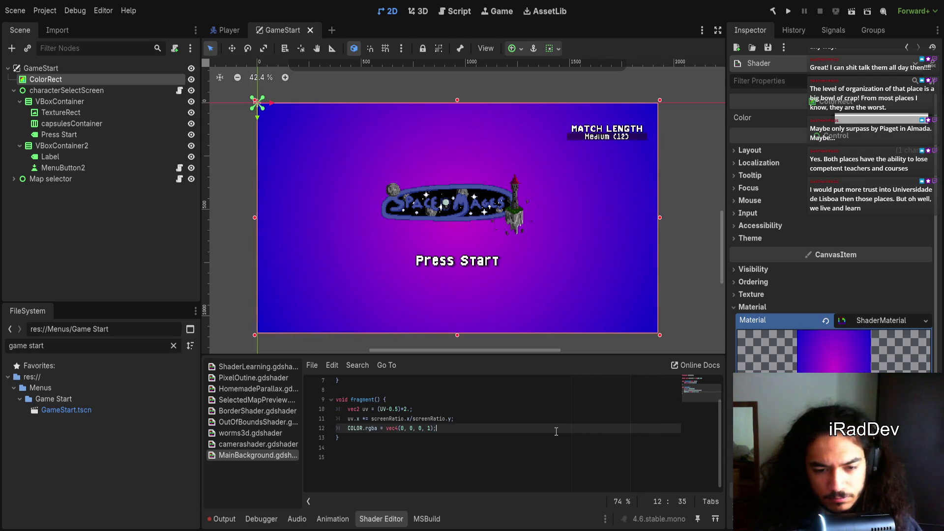
key(BackSpace)
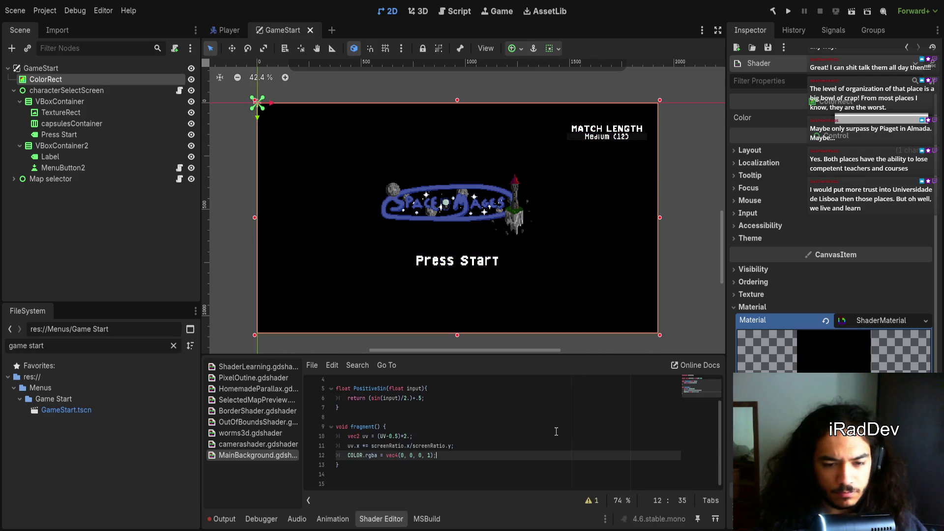
- Insert a new blank line after line 12 of the shader
key(Return)
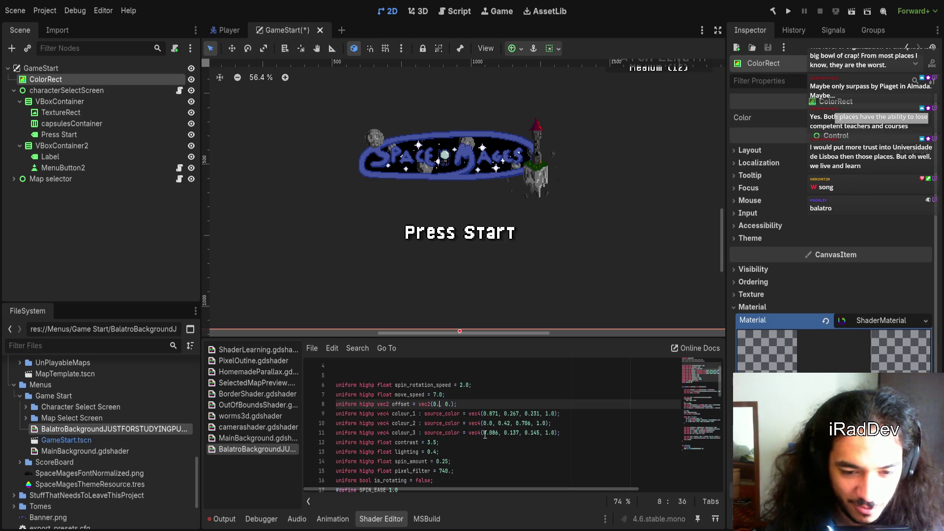
- Try an offset of vec2(0.5, 0.) on line 8, then revert it to vec2(0., 0.)
text(5)
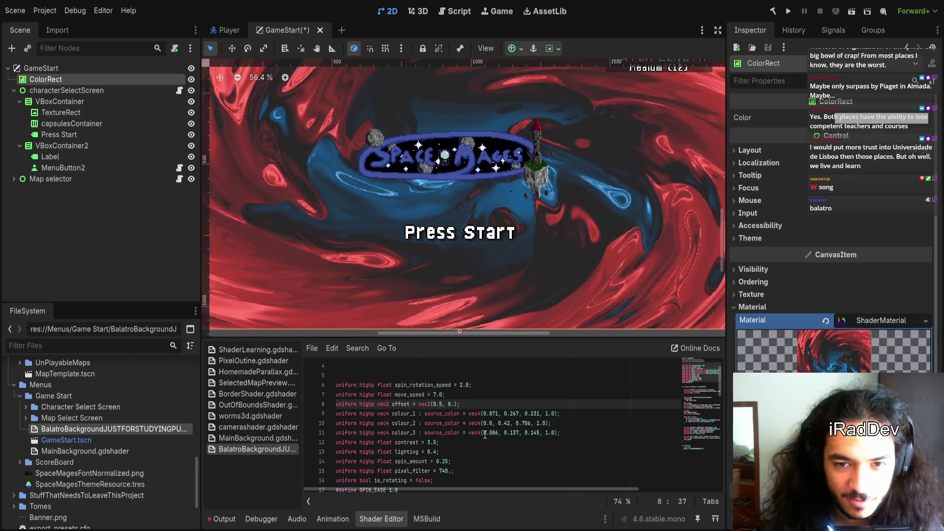
scroll(481, 288, down, 4)
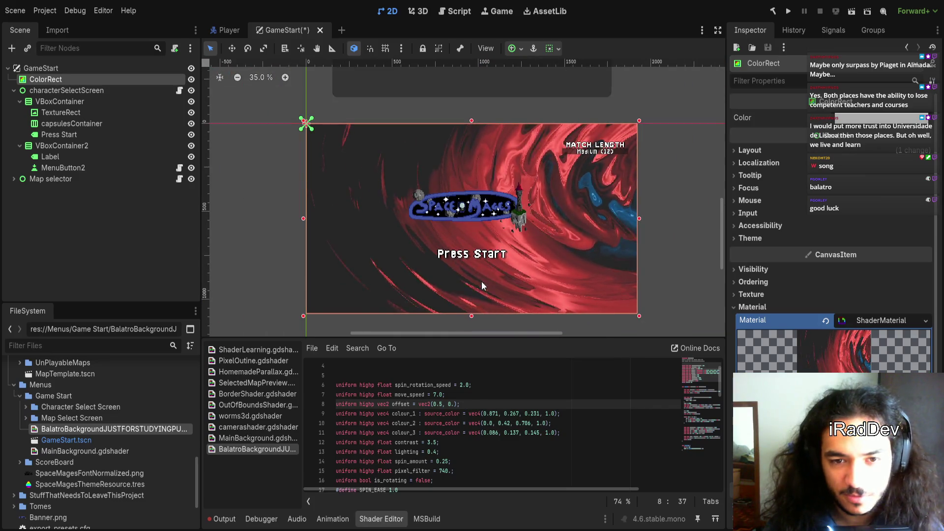
scroll(478, 287, down, 1)
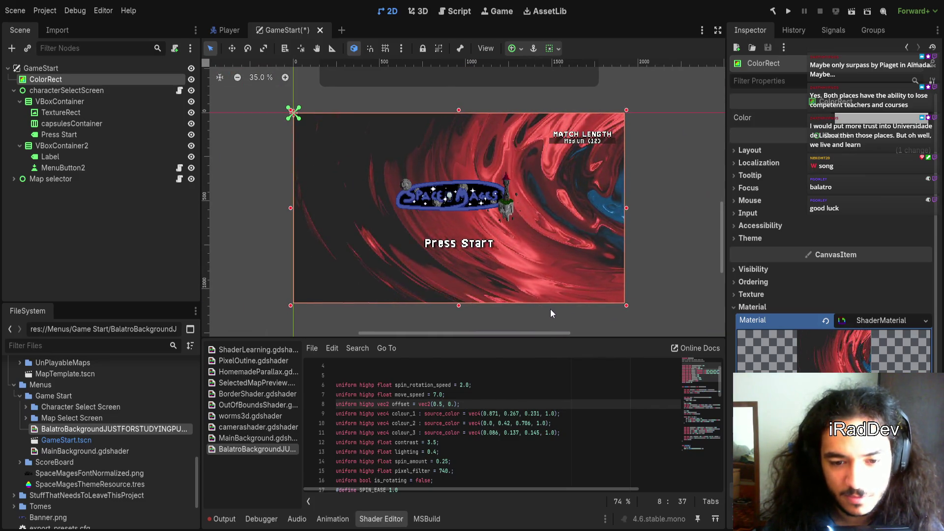
key(BackSpace)
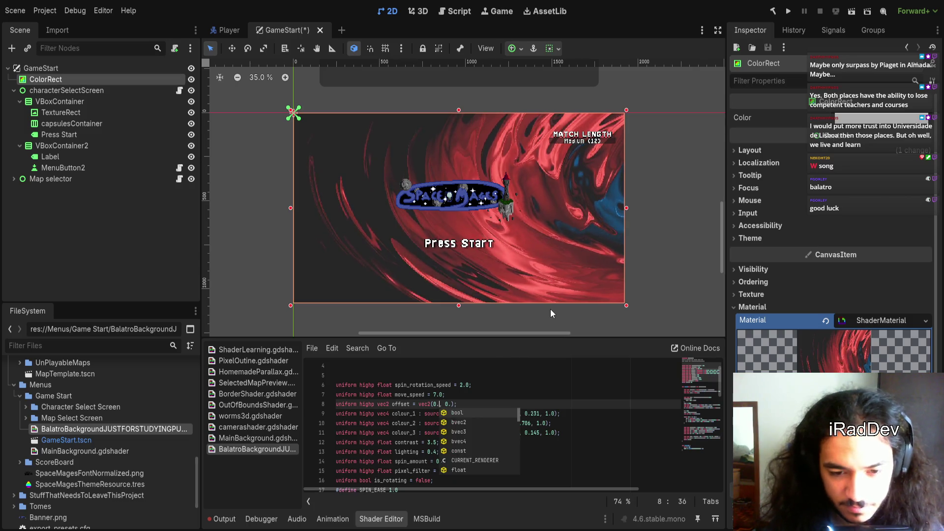
click(567, 406)
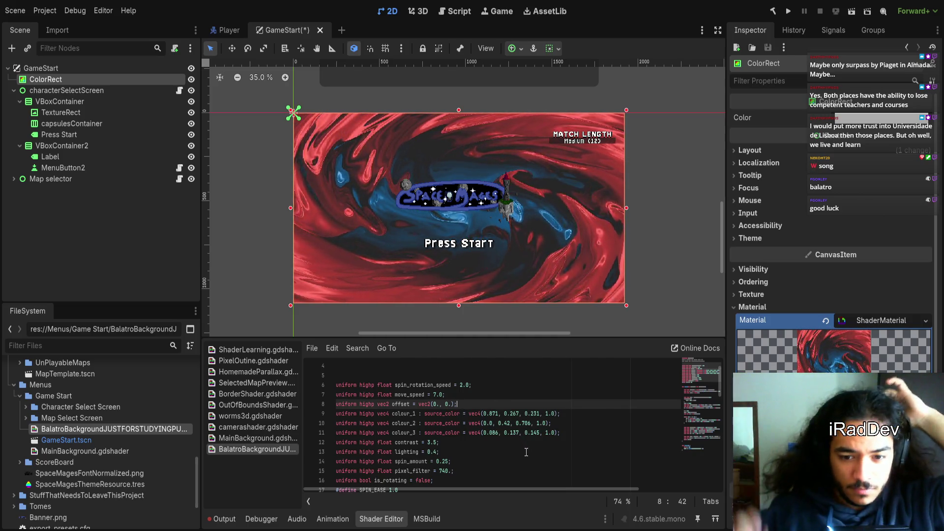
double_click(403, 423)
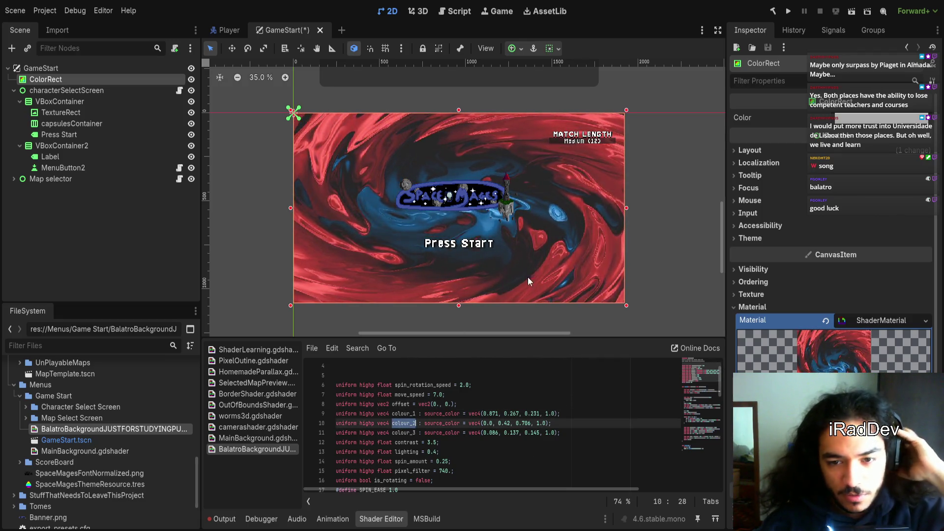
- Search the shader for colour_2 and mix( to trace where colour_2 is used
scroll(520, 278, up, 2)
drag(521, 278, 538, 284)
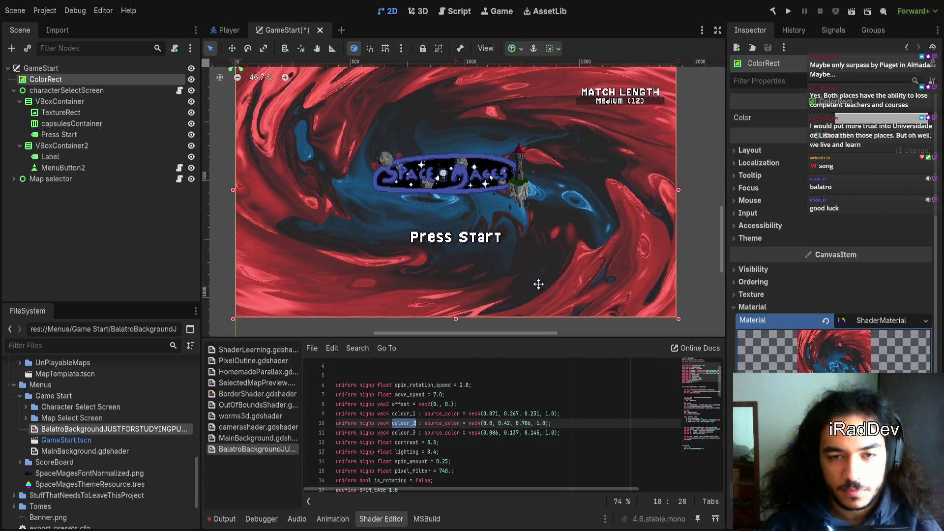
scroll(509, 466, down, 7)
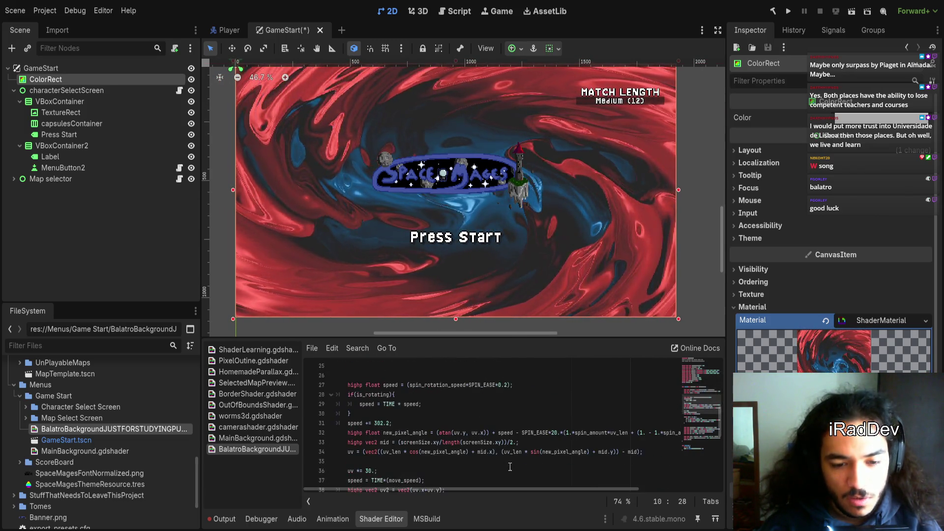
key(ctrl+f)
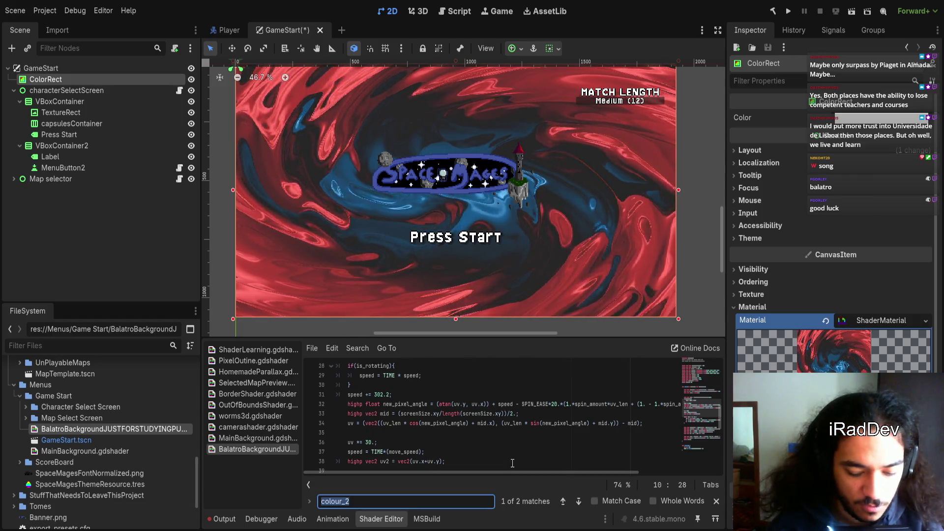
text(MI)
key(BackSpace)
key(BackSpace)
text(mix()
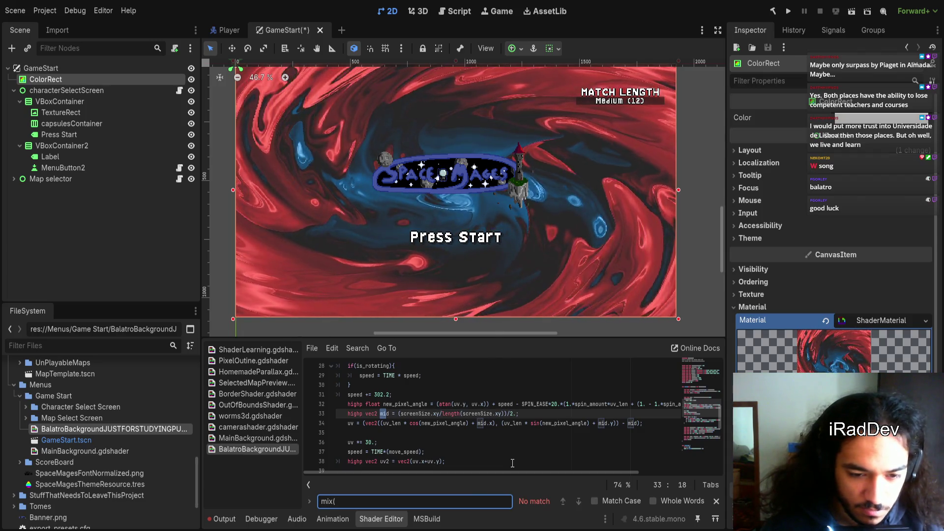
scroll(512, 463, down, 1)
key(BackSpace)
key(BackSpace)
key(BackSpace)
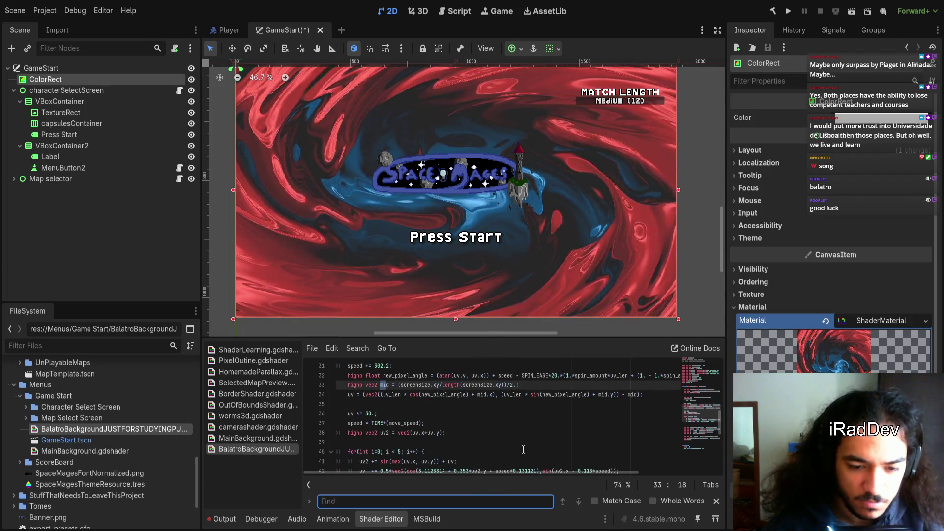
key(Escape)
- Change colour_2's first value on line 10 to 0.0
scroll(524, 445, up, 8)
scroll(524, 443, up, 3)
click(487, 451)
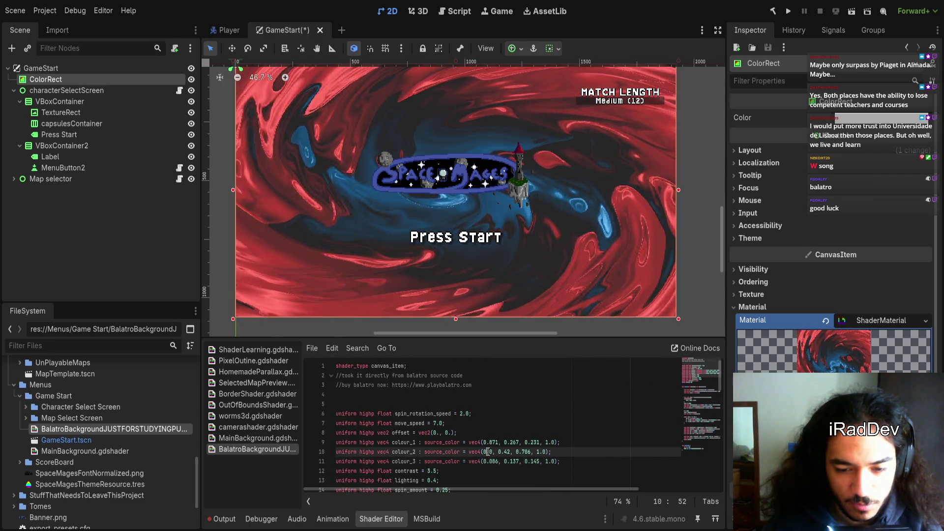
text(.0)
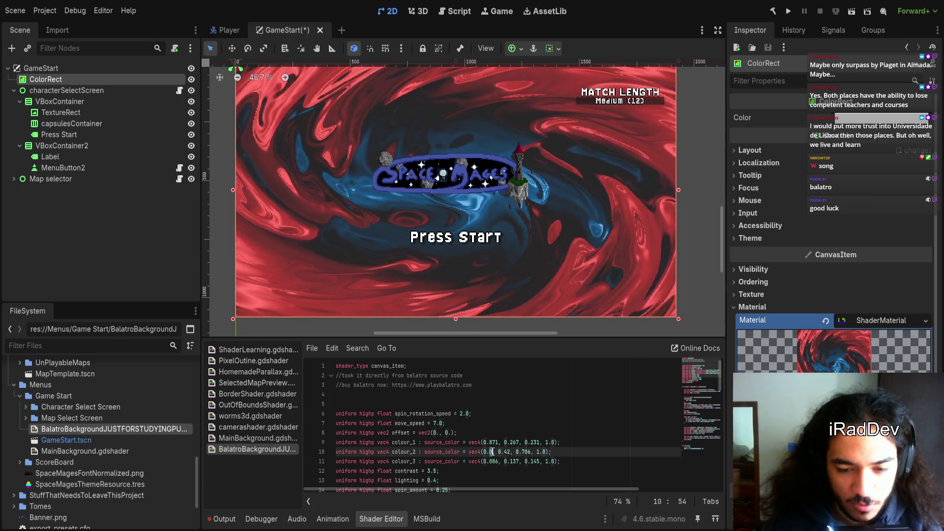
click(506, 469)
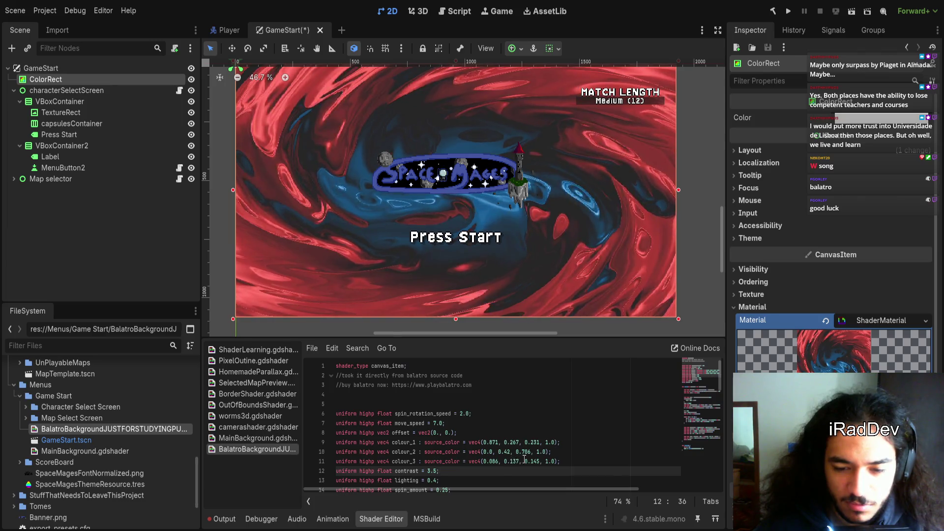
- Try alternative colour_3 values: third component 0.845, then all three components 0
click(533, 462)
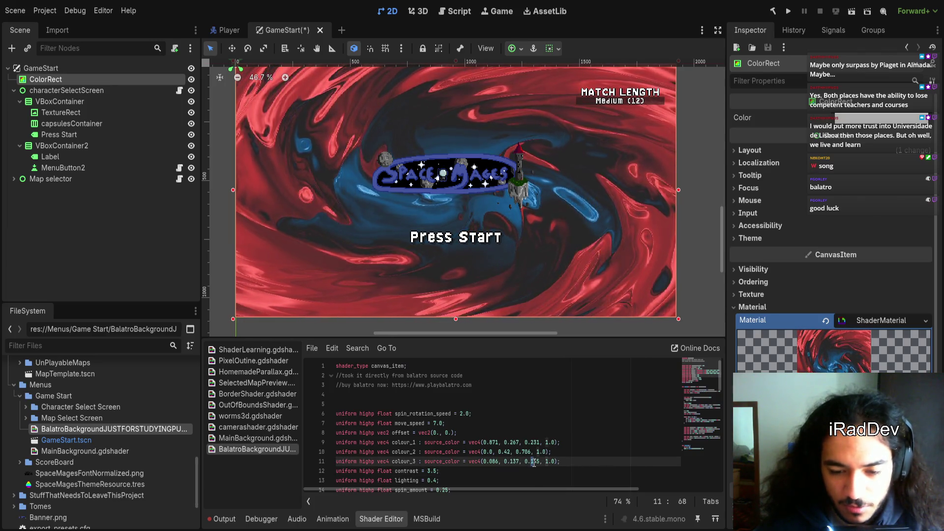
key(BackSpace)
text(8)
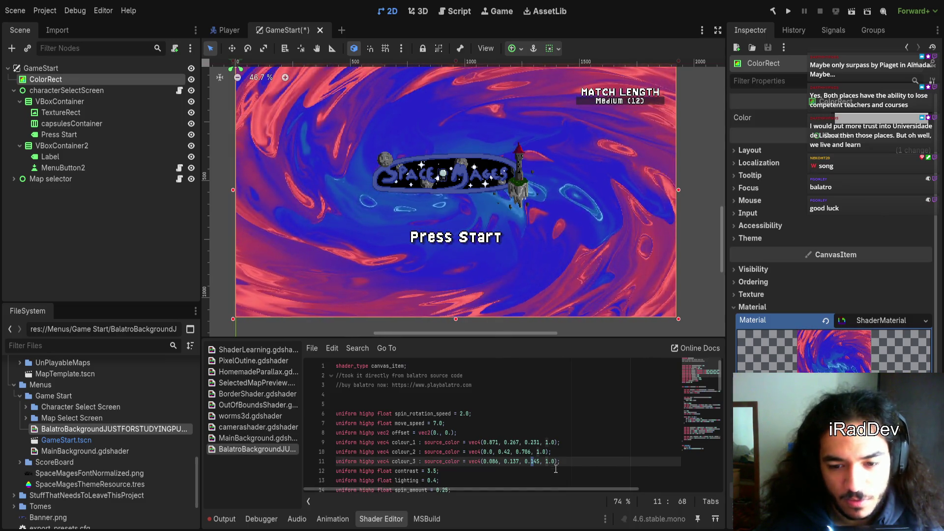
click(492, 463)
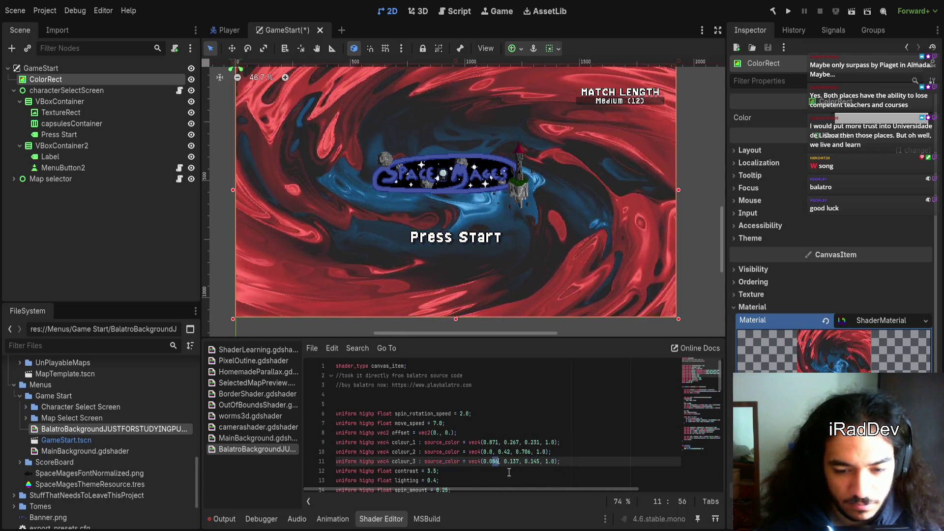
text(0)
key(ctrl+shift+Right)
text(0)
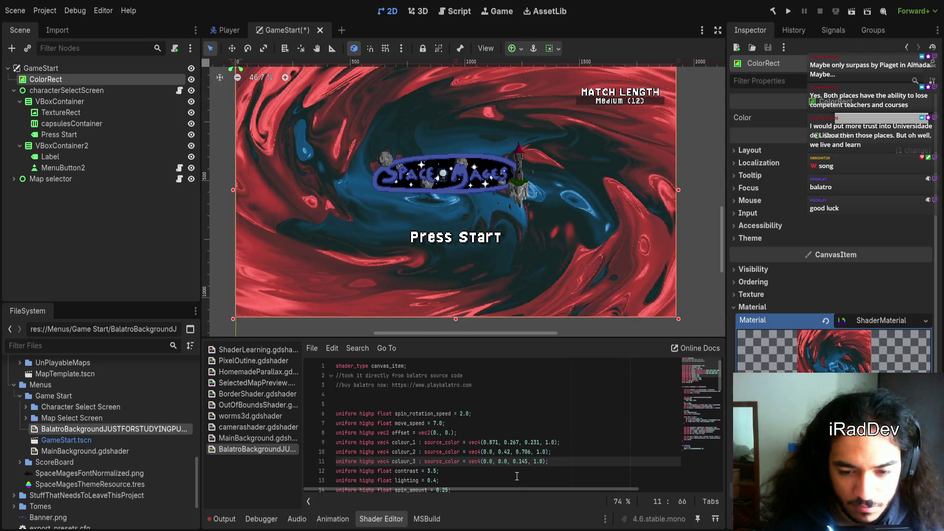
key(ctrl+shift+Left)
text(0)
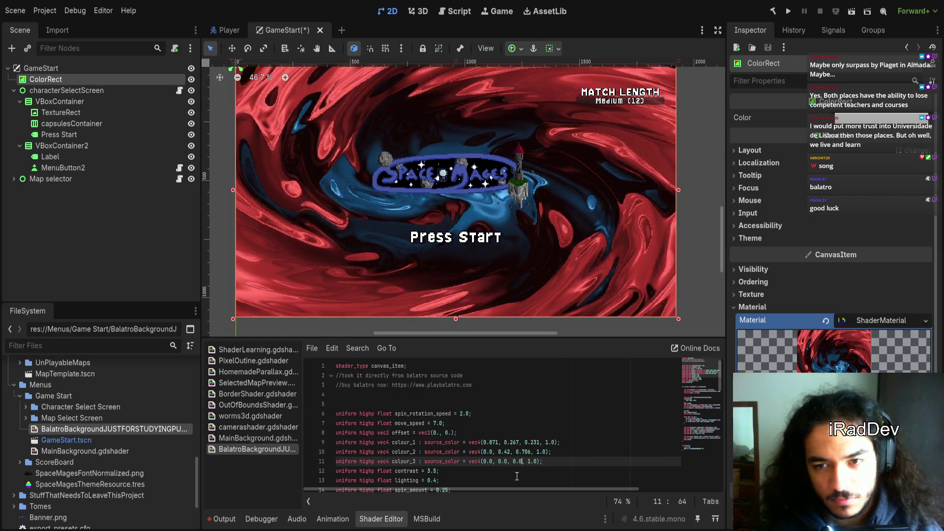
- Undo the colour_3 edits, restoring its original dark slate values
key(ctrl+z)
key(ctrl+z)
key(ctrl+z)
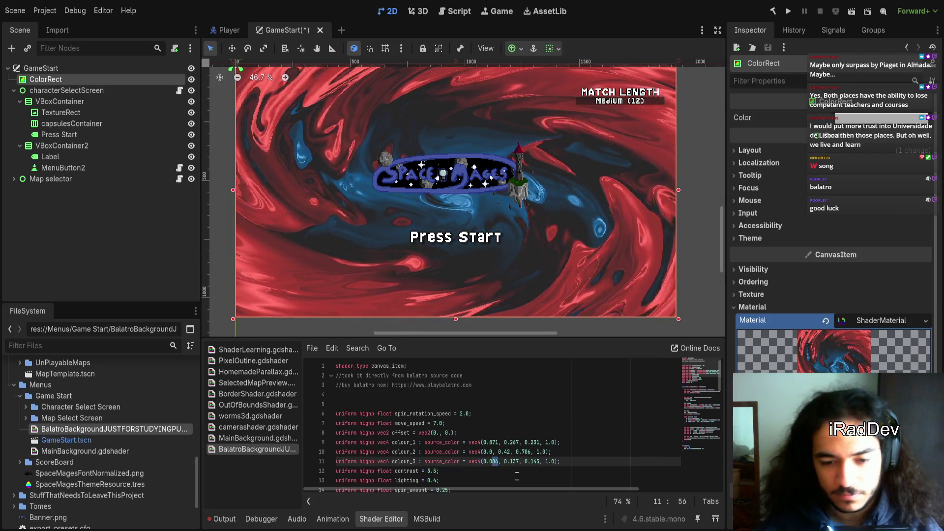
key(End)
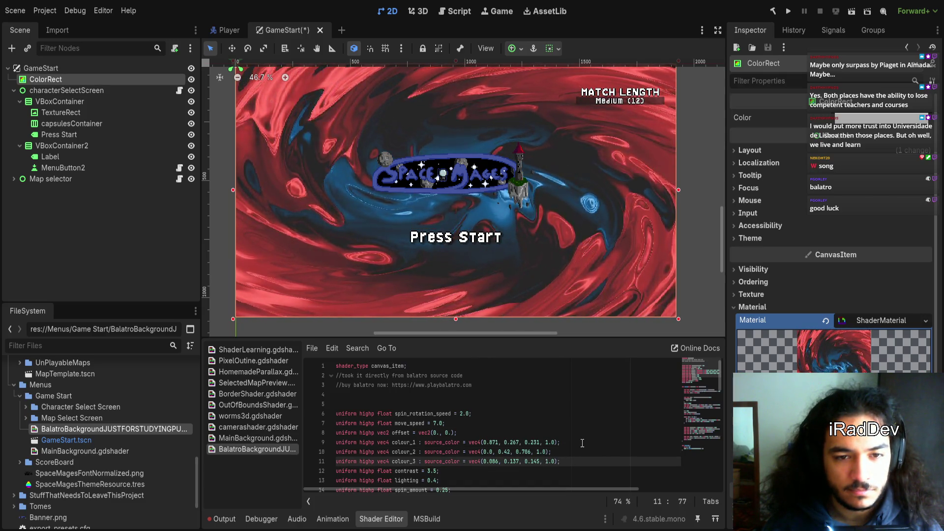
click(490, 442)
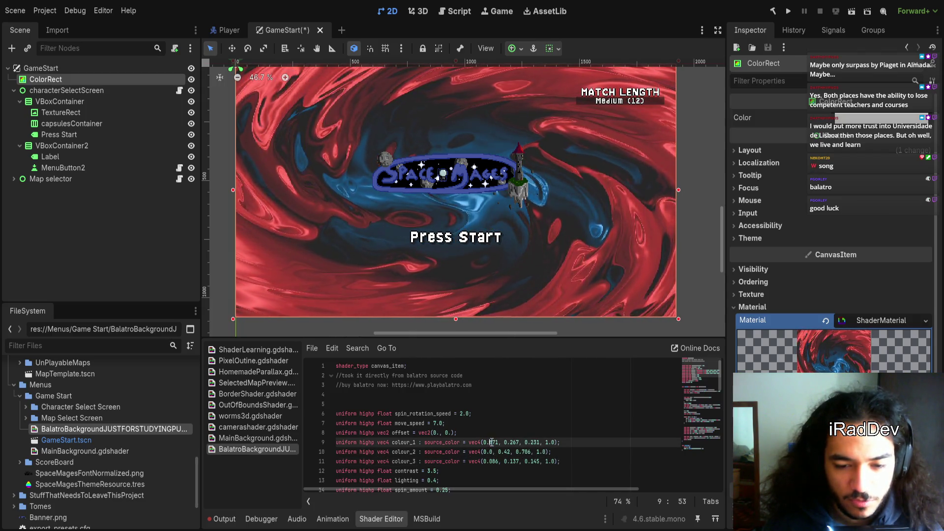
- Try 0.071 for colour_1's red value, enlarge the scene preview, then restore 0.871
key(Right)
key(BackSpace)
text(0)
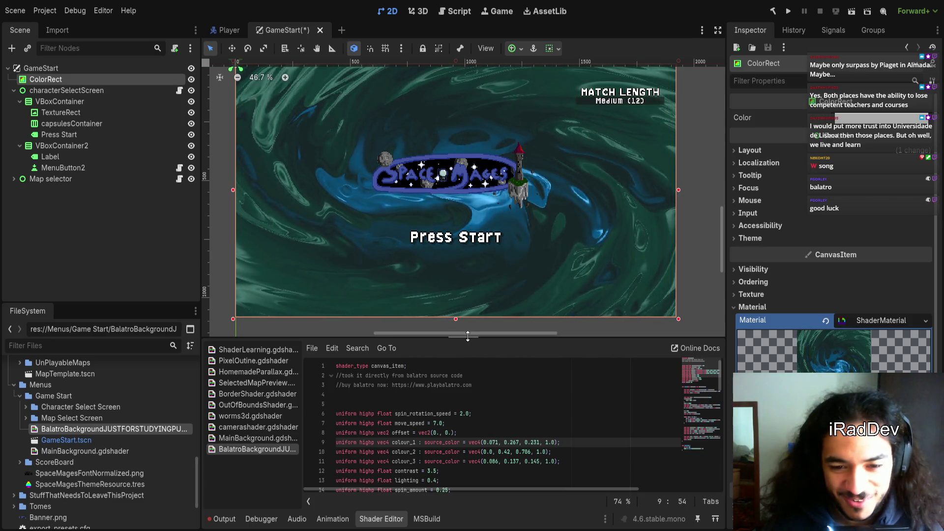
drag(467, 336, 474, 353)
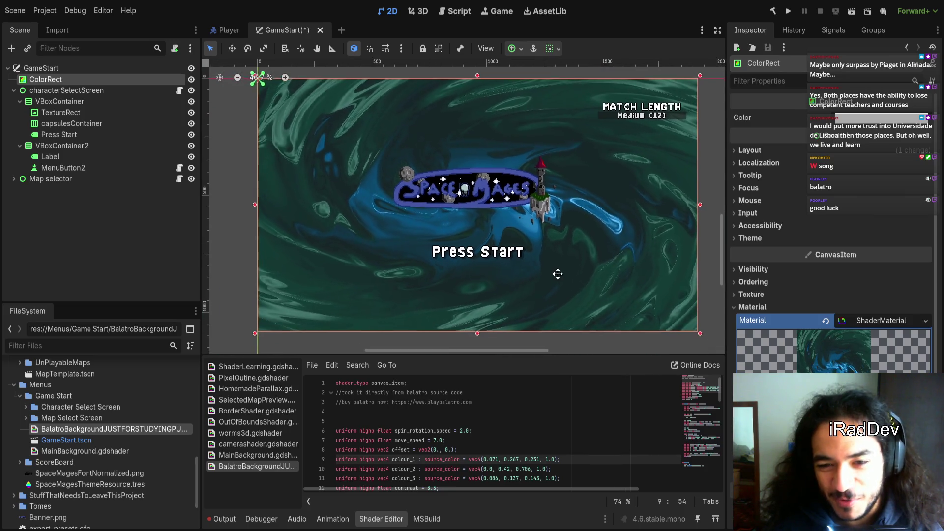
click(492, 458)
key(BackSpace)
text(8)
- Try 0.967 and 0.167 for colour_1's green value, then restore 0.267
click(543, 469)
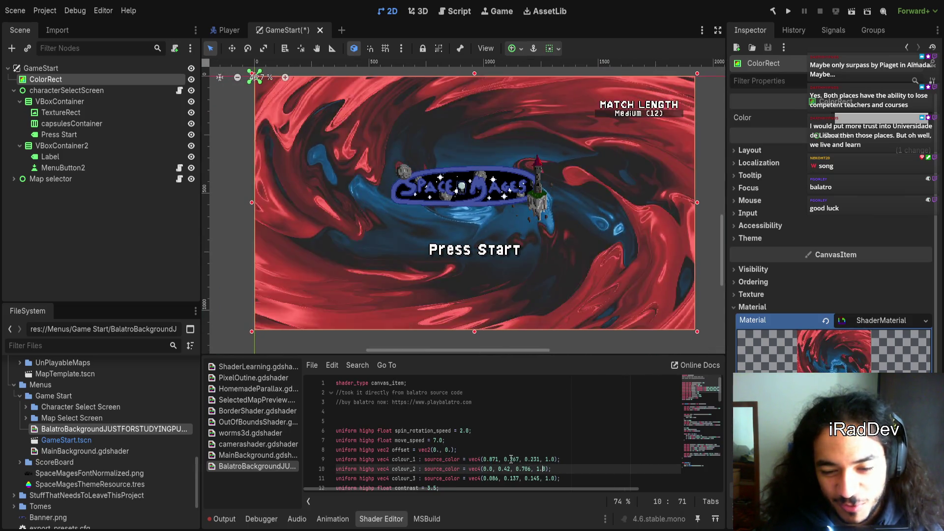
click(511, 459)
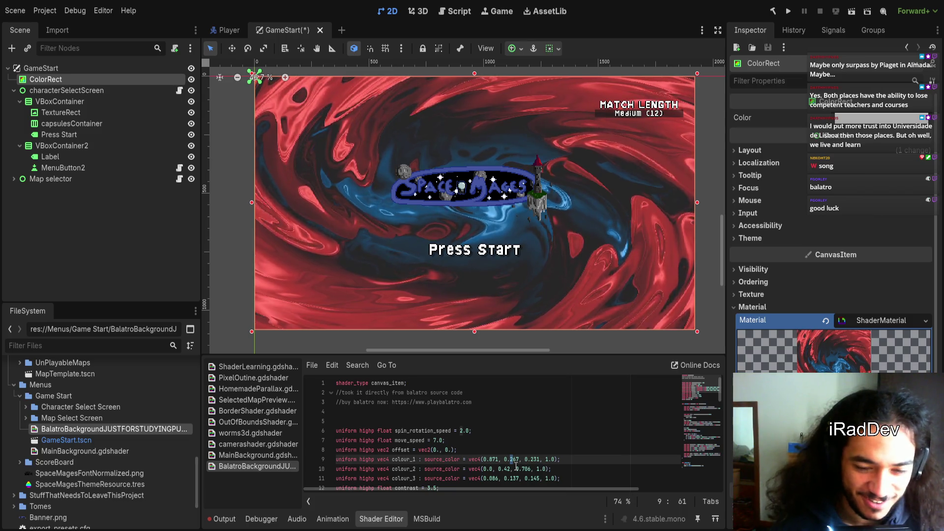
key(BackSpace)
text(9)
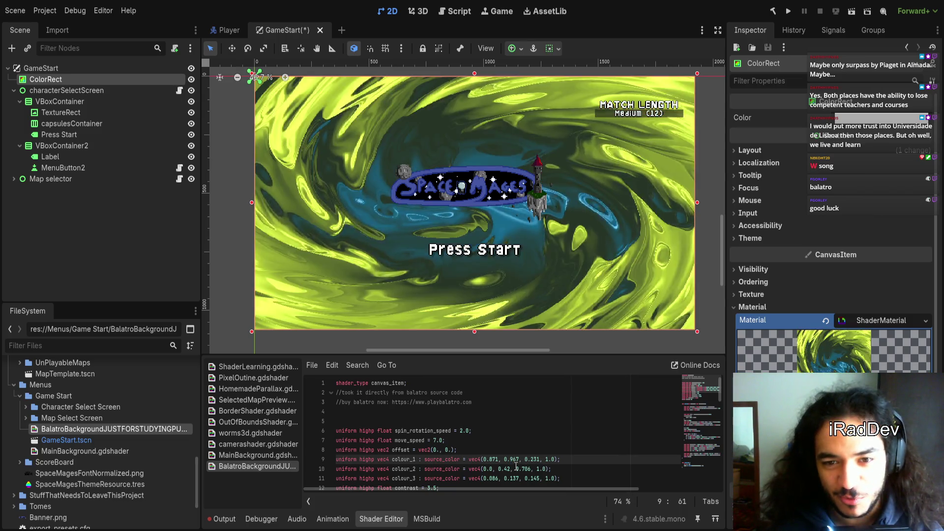
key(Left)
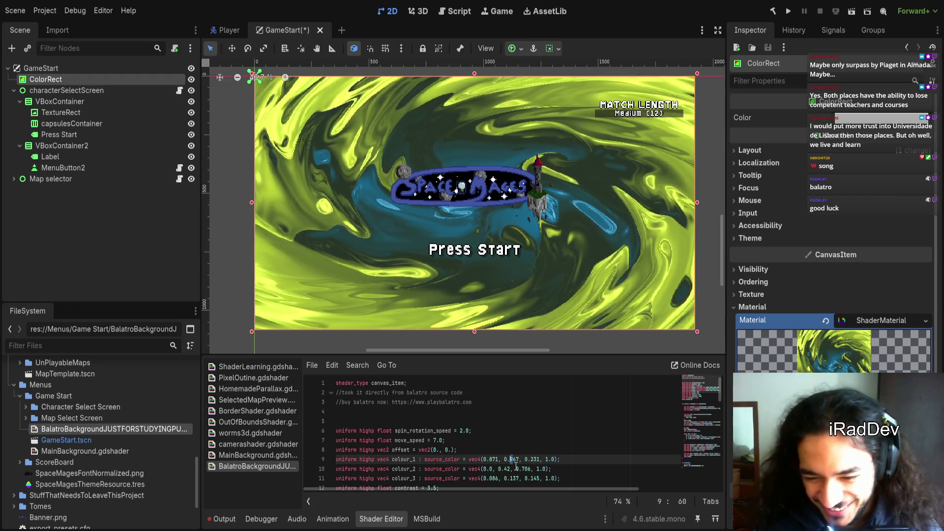
key(Delete)
text(1)
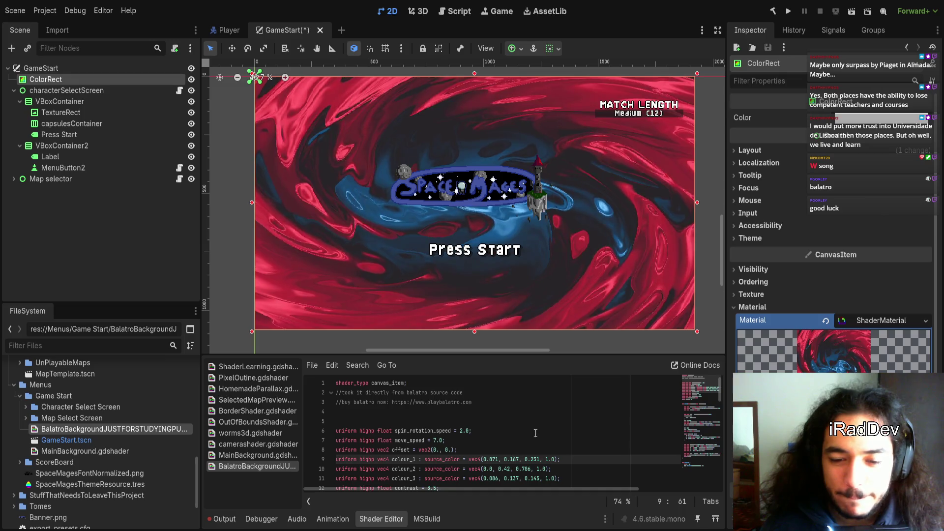
key(BackSpace)
text(2)
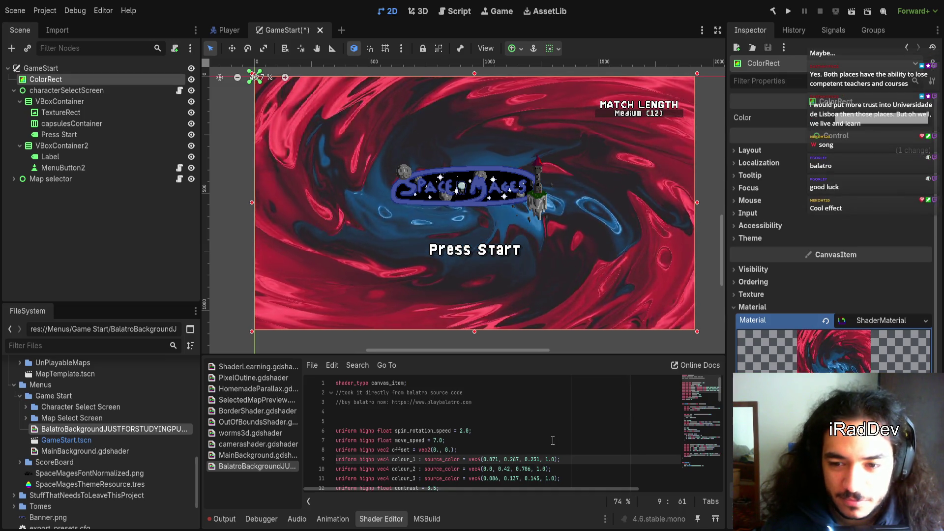
drag(530, 312, 516, 314)
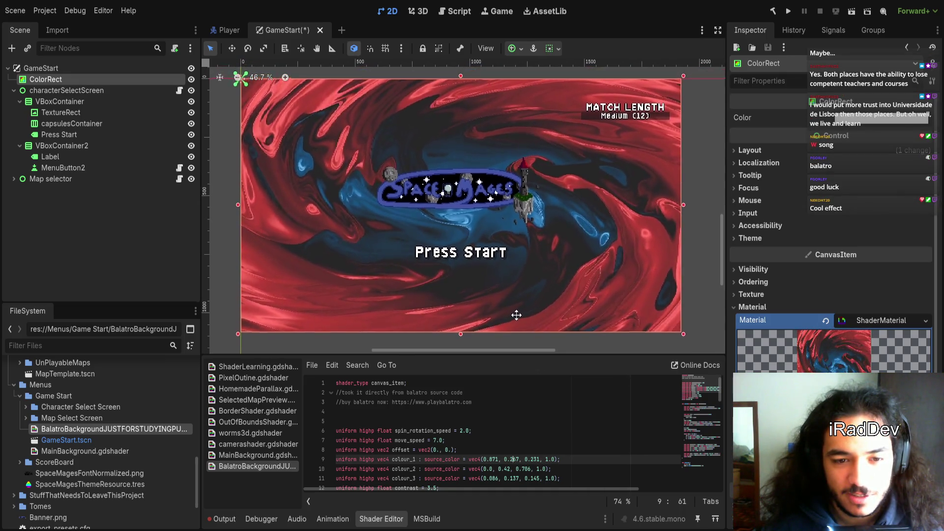
click(574, 460)
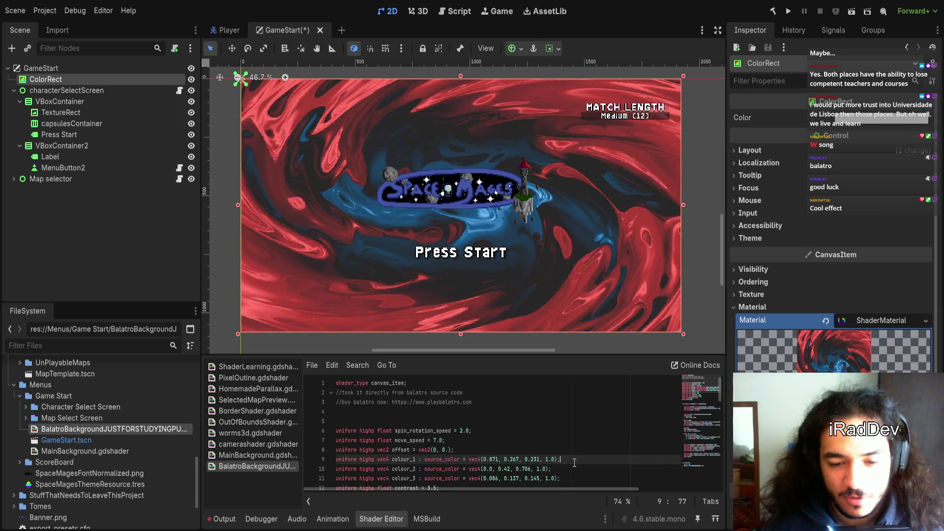
scroll(571, 443, down, 5)
click(566, 421)
scroll(566, 422, down, 2)
scroll(541, 422, up, 2)
double_click(401, 422)
double_click(457, 422)
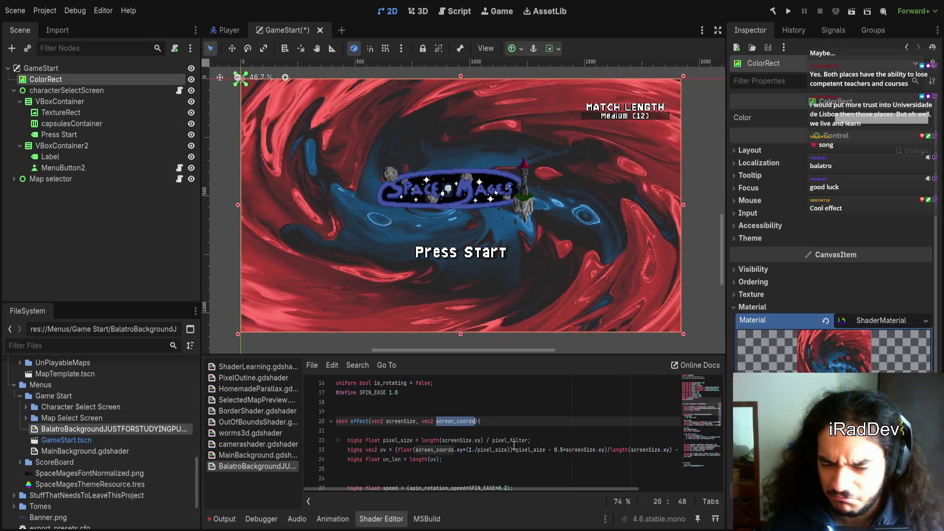
scroll(514, 445, down, 3)
scroll(516, 445, down, 10)
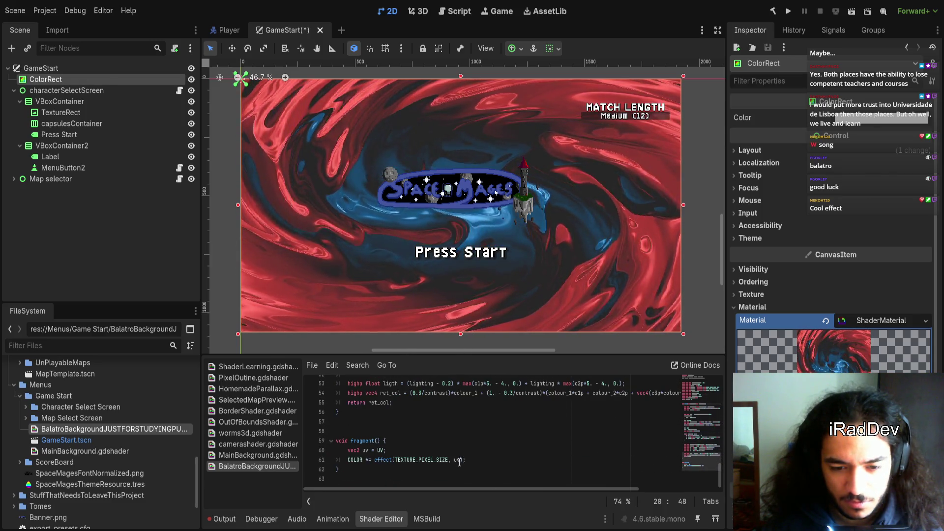
double_click(458, 460)
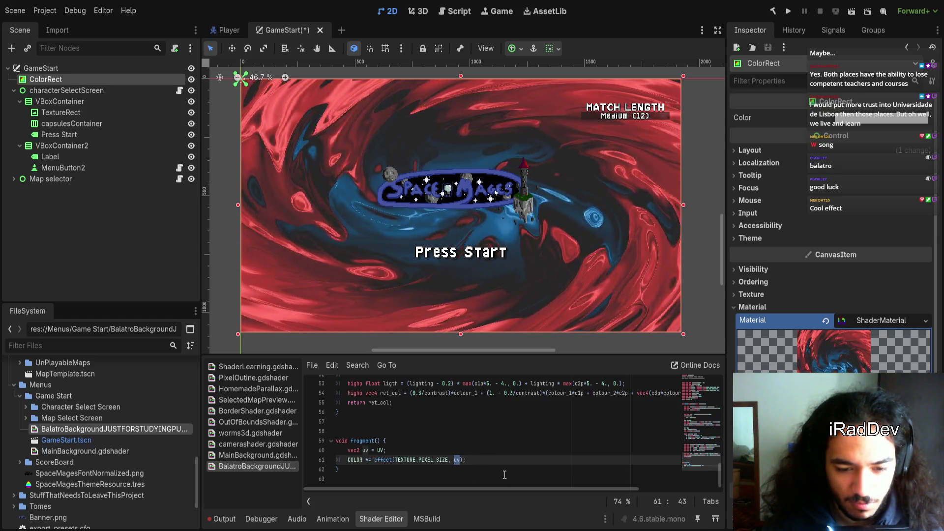
scroll(507, 474, up, 9)
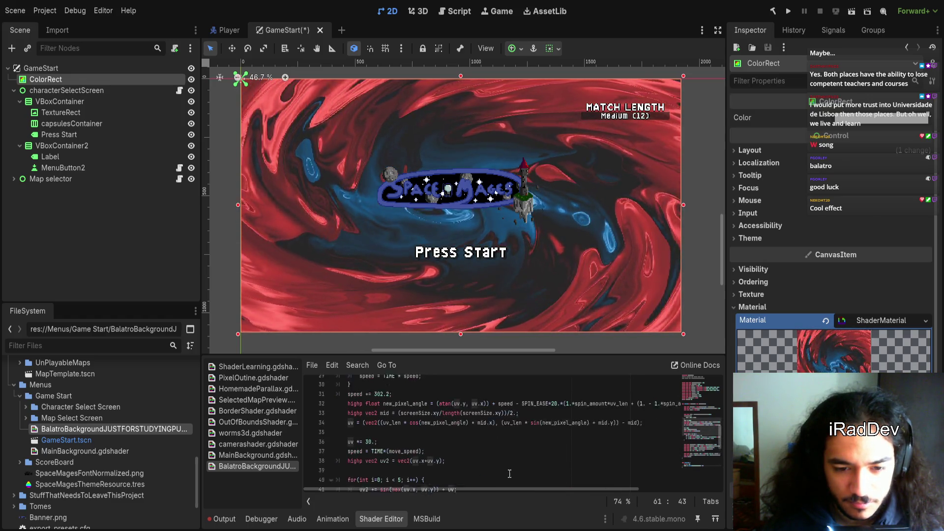
scroll(509, 473, up, 3)
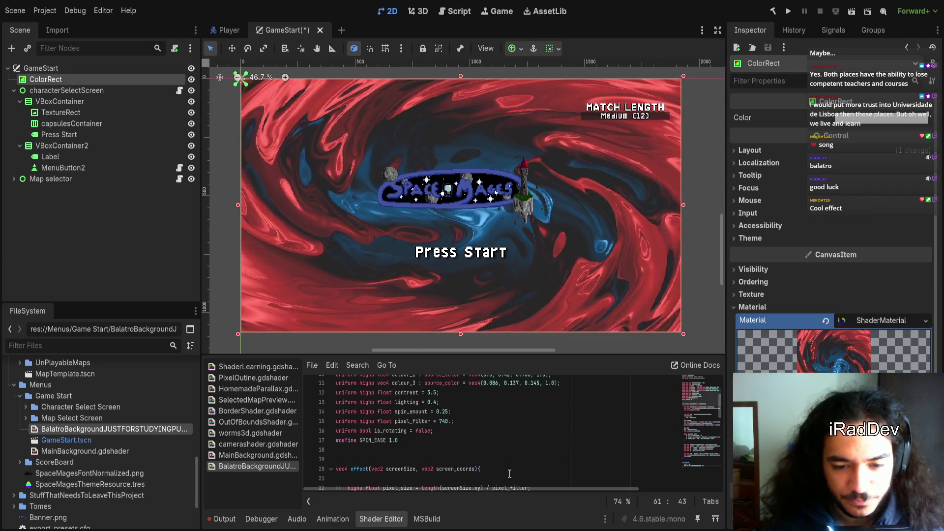
double_click(457, 412)
scroll(459, 438, down, 1)
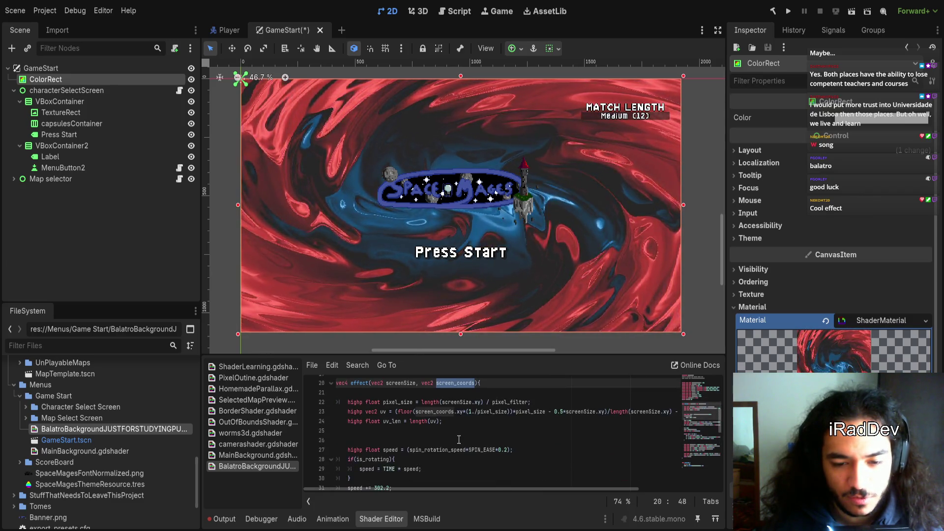
double_click(383, 412)
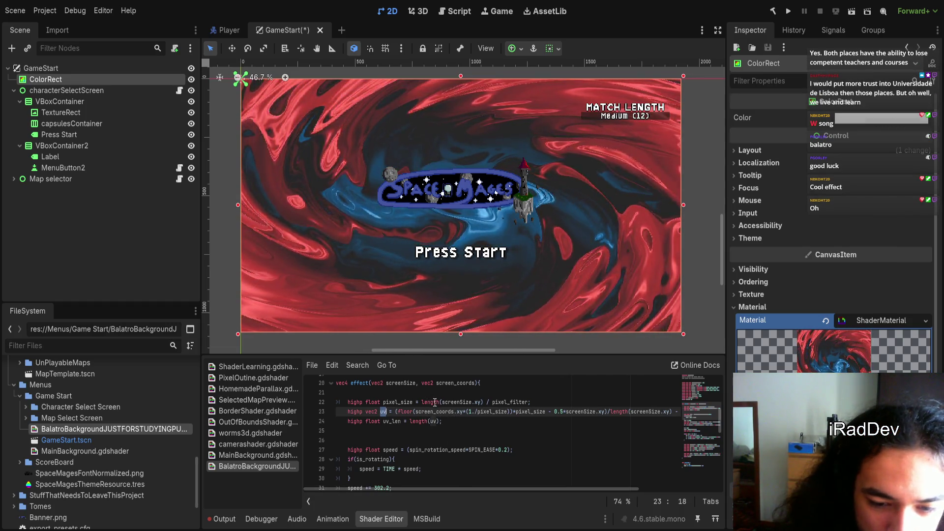
triple_click(512, 400)
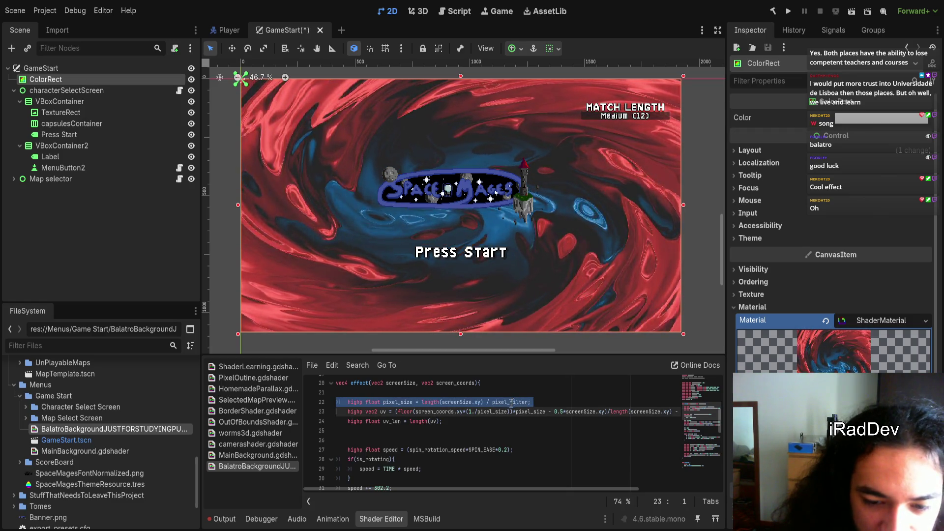
double_click(511, 402)
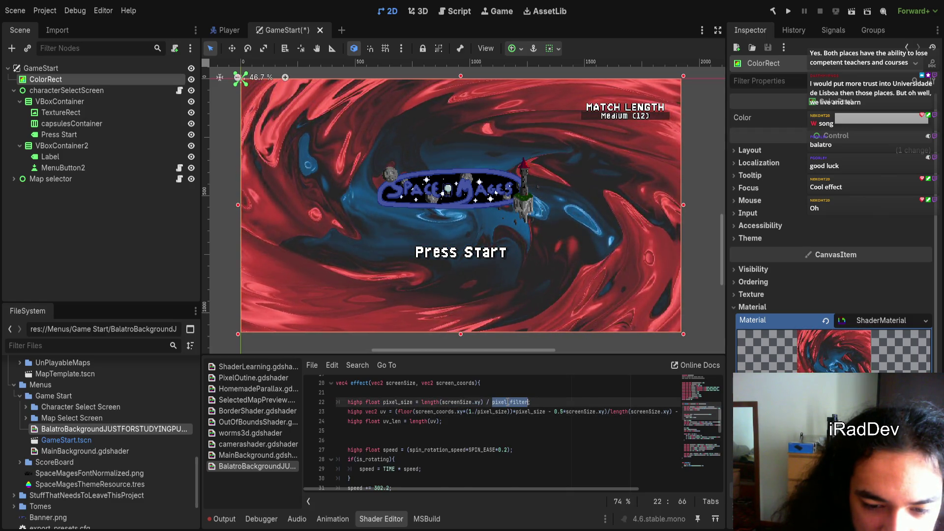
scroll(508, 402, up, 5)
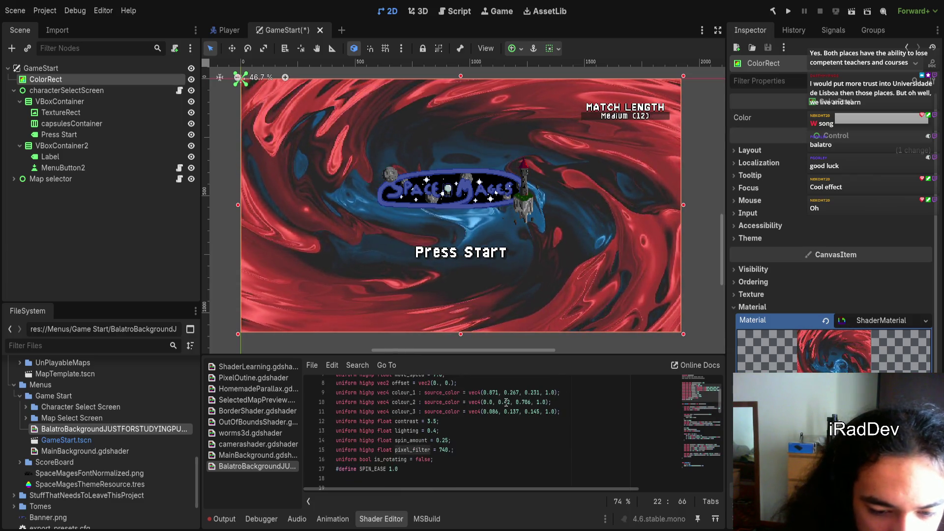
drag(440, 450, 447, 447)
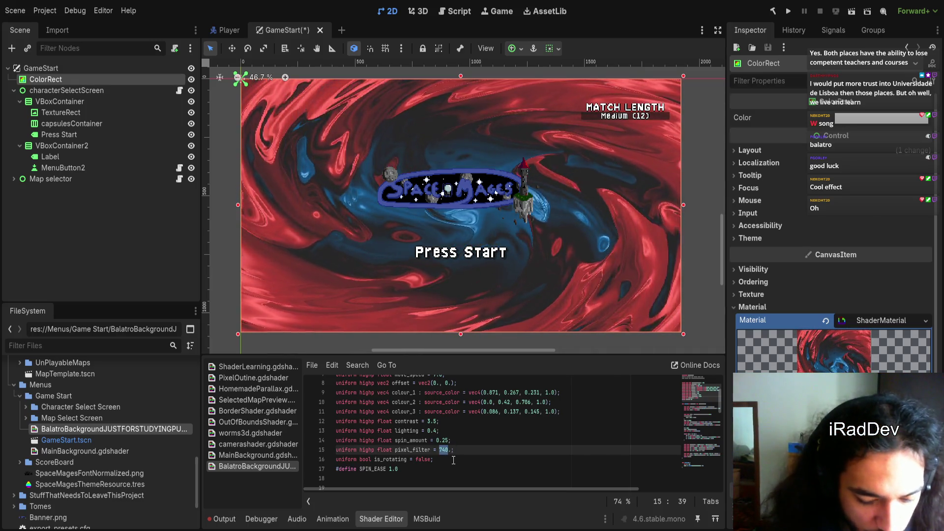
text(200)
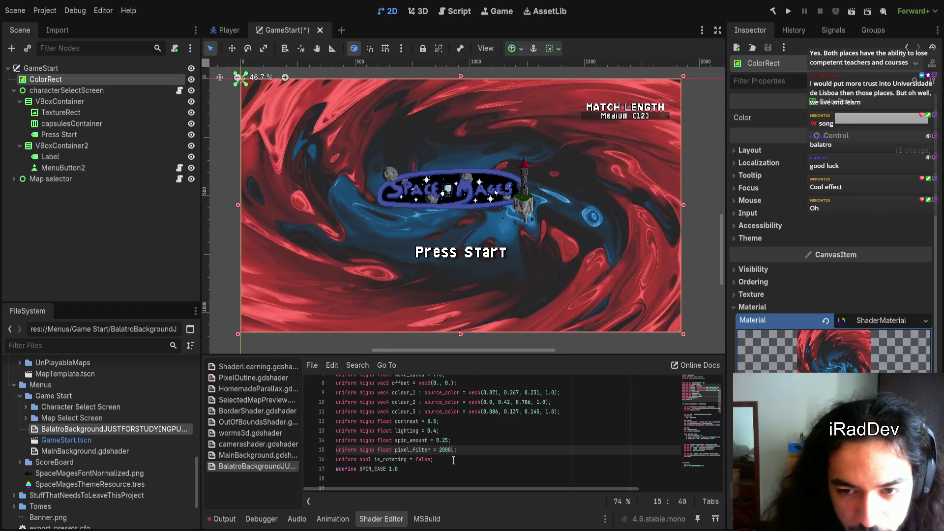
key(shift+Left)
key(shift+Left)
key(shift+Left)
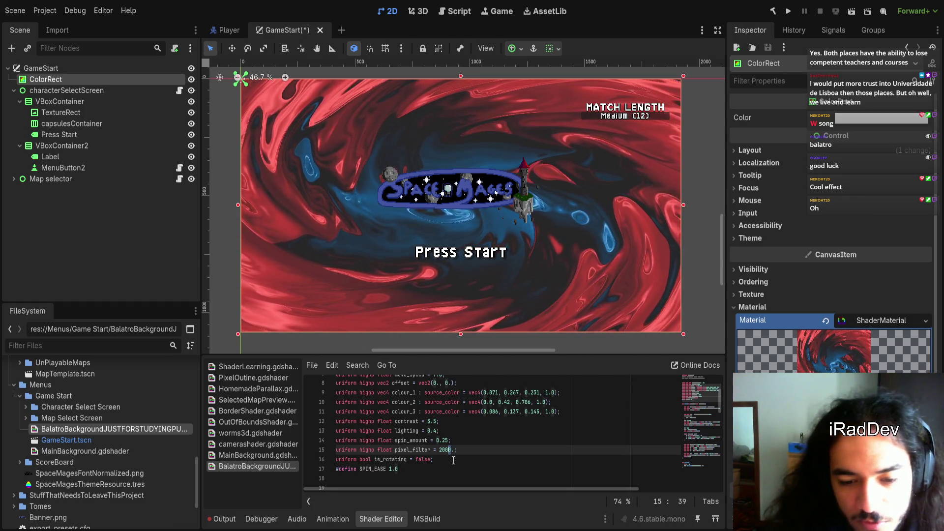
text(200)
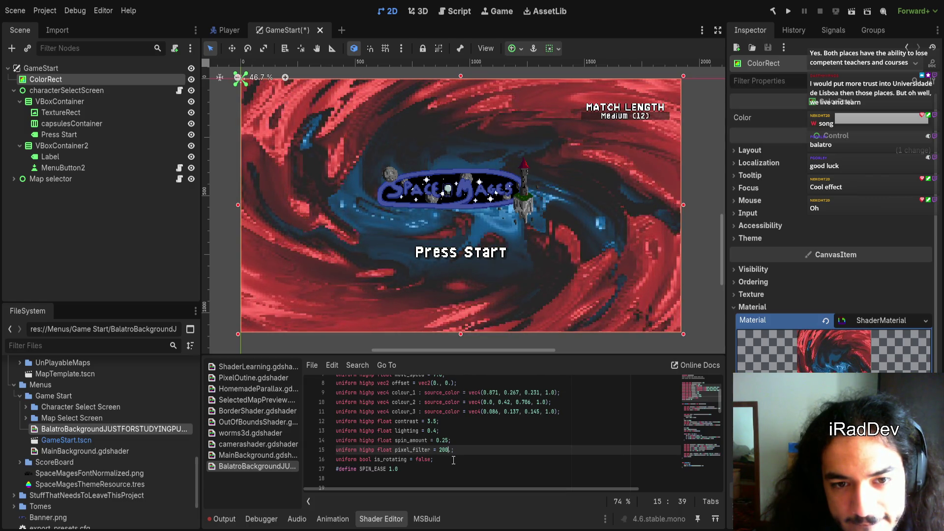
key(ctrl+z)
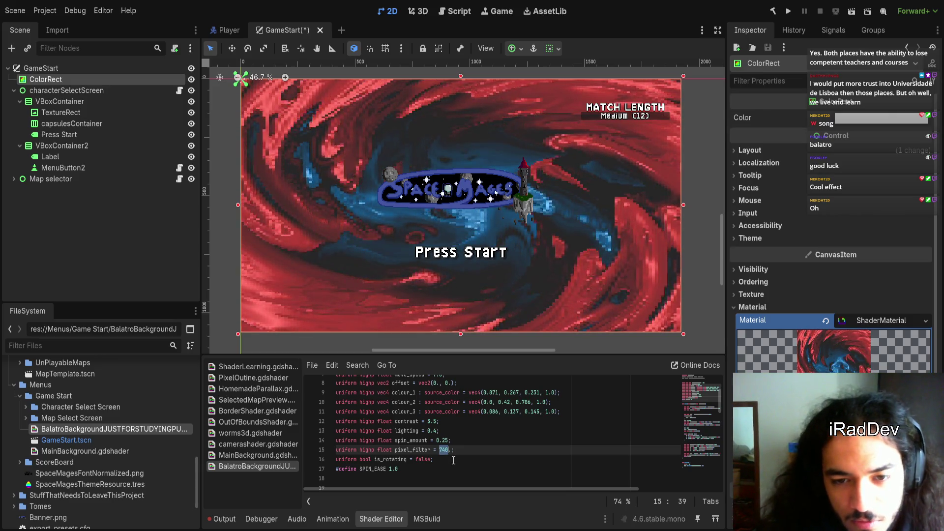
click(501, 440)
scroll(501, 439, down, 2)
scroll(501, 439, down, 2)
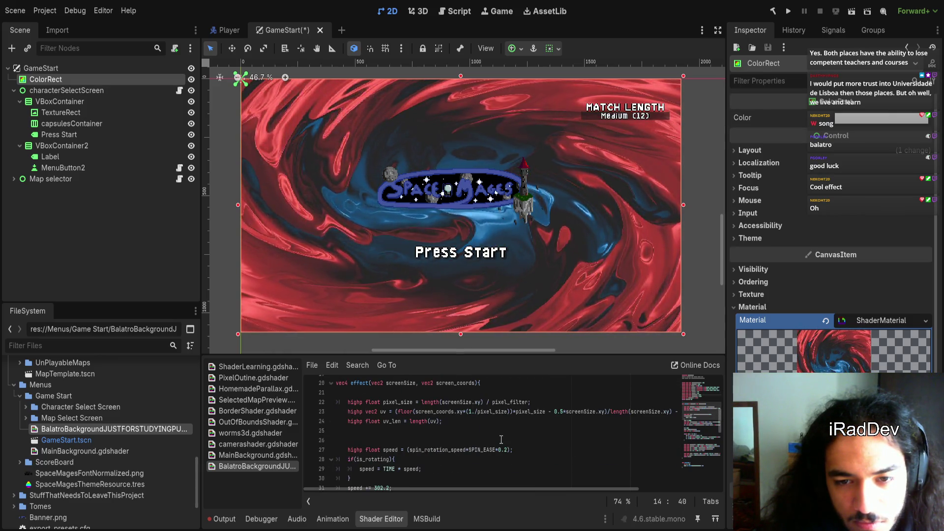
scroll(497, 441, up, 1)
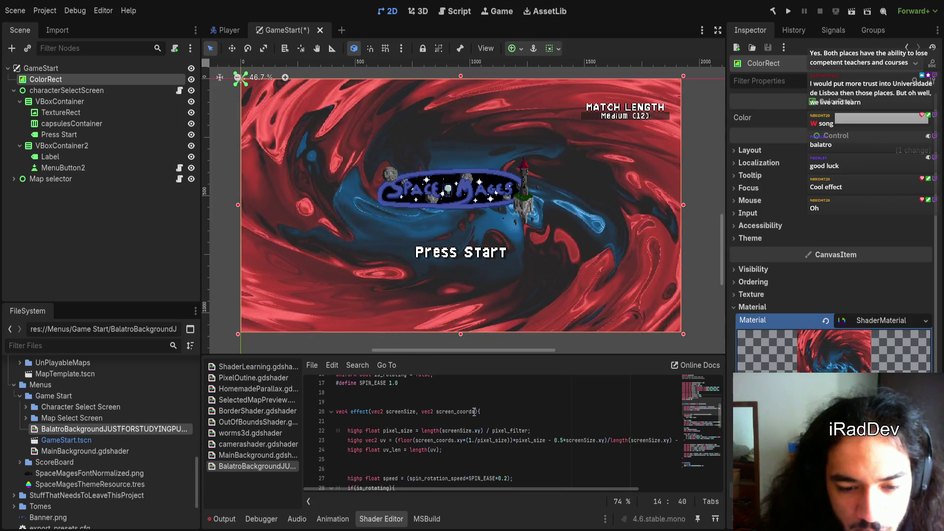
double_click(395, 431)
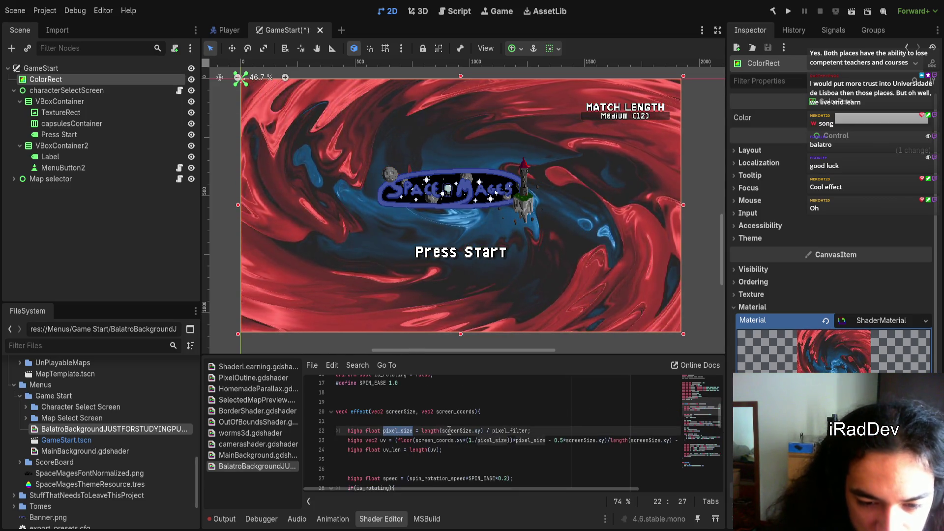
double_click(447, 431)
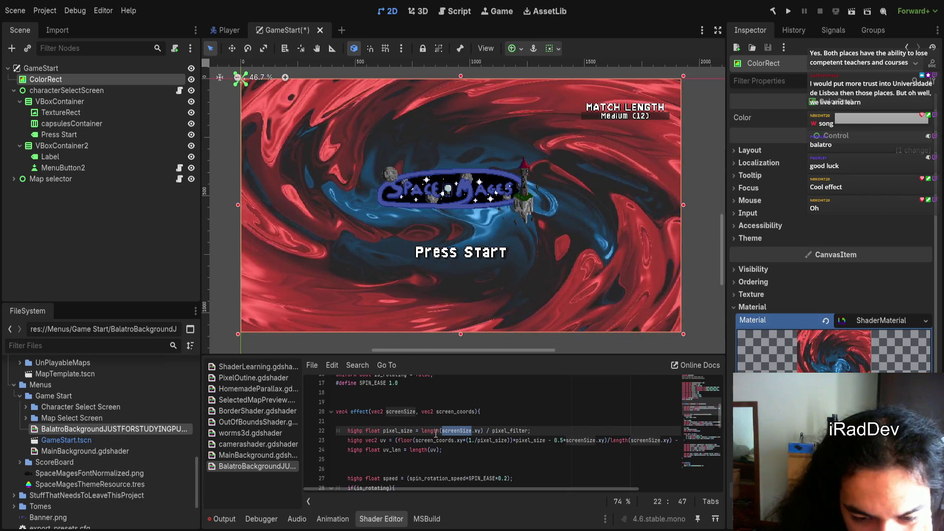
double_click(497, 431)
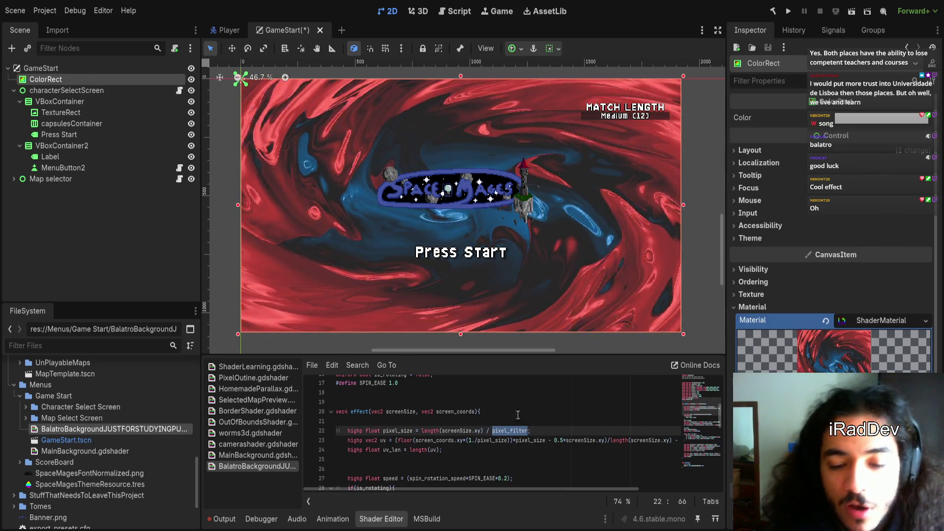
scroll(482, 439, down, 1)
scroll(458, 449, up, 1)
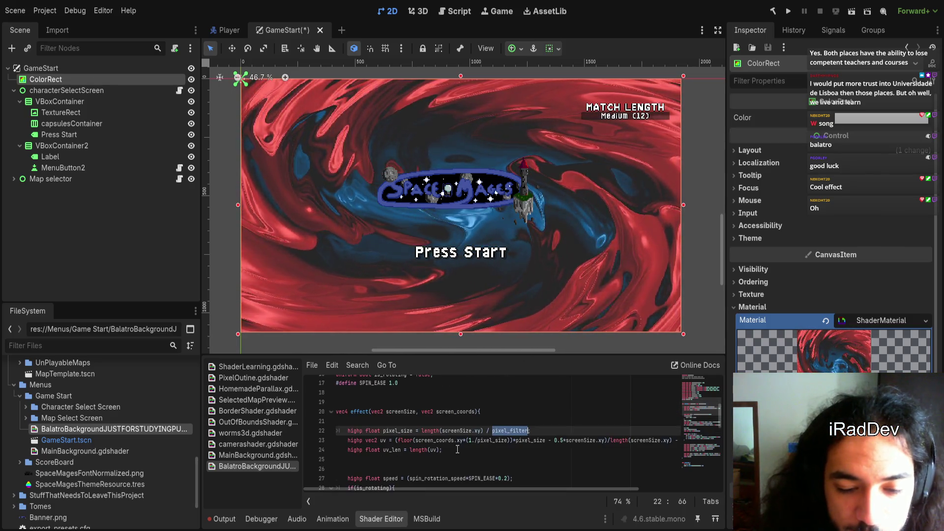
double_click(404, 431)
double_click(456, 430)
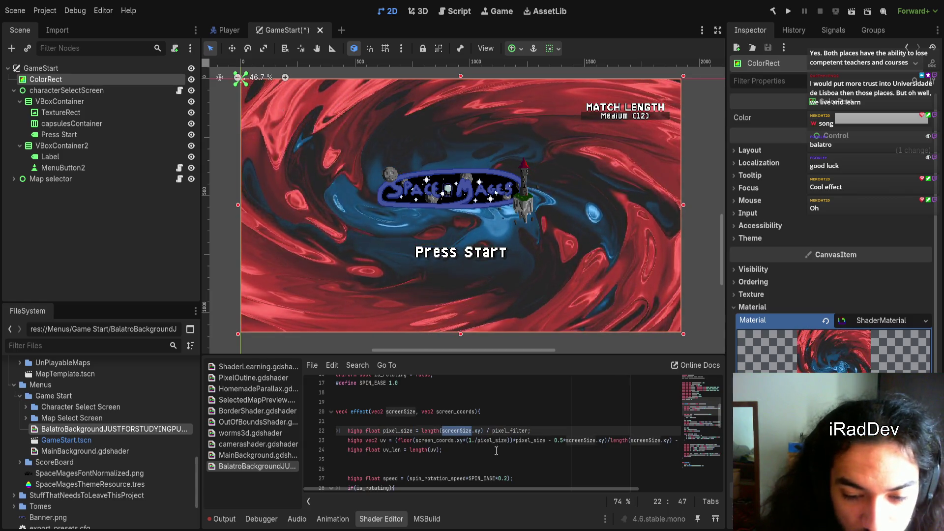
drag(465, 488, 455, 489)
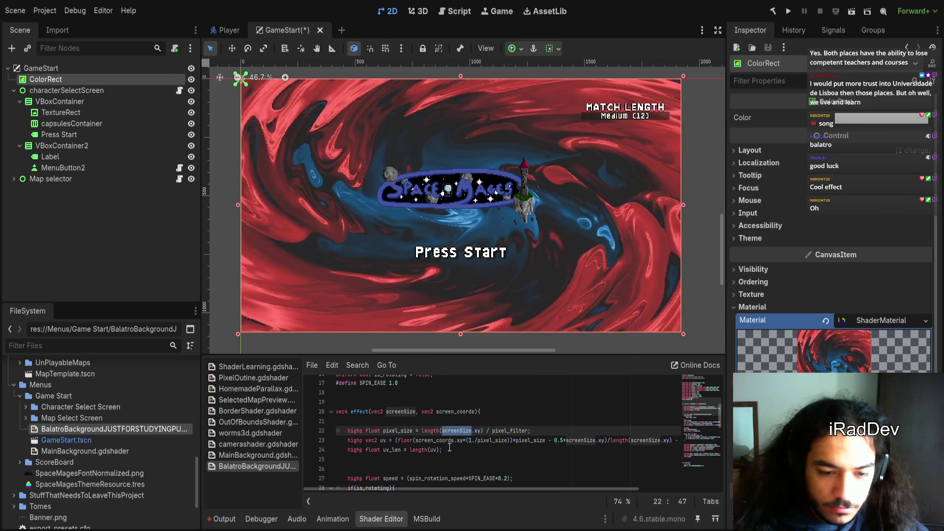
double_click(397, 430)
click(458, 450)
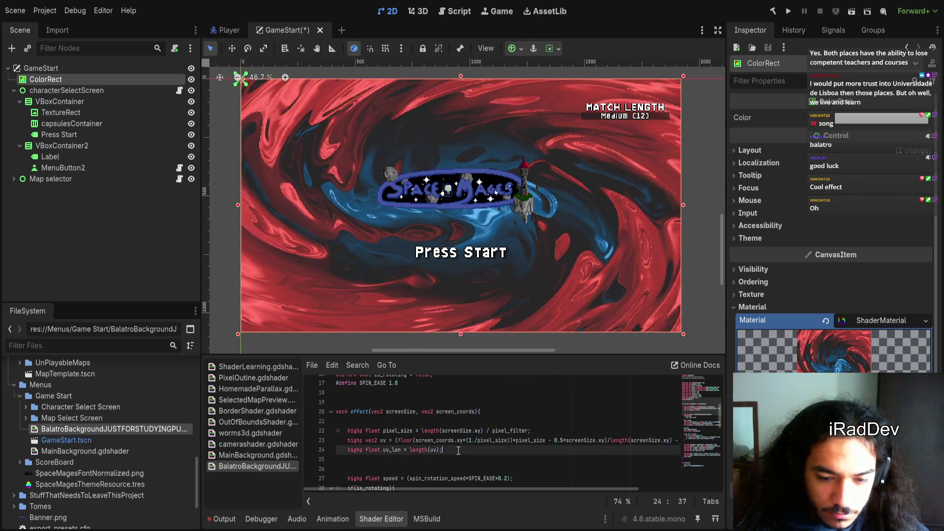
scroll(458, 450, down, 1)
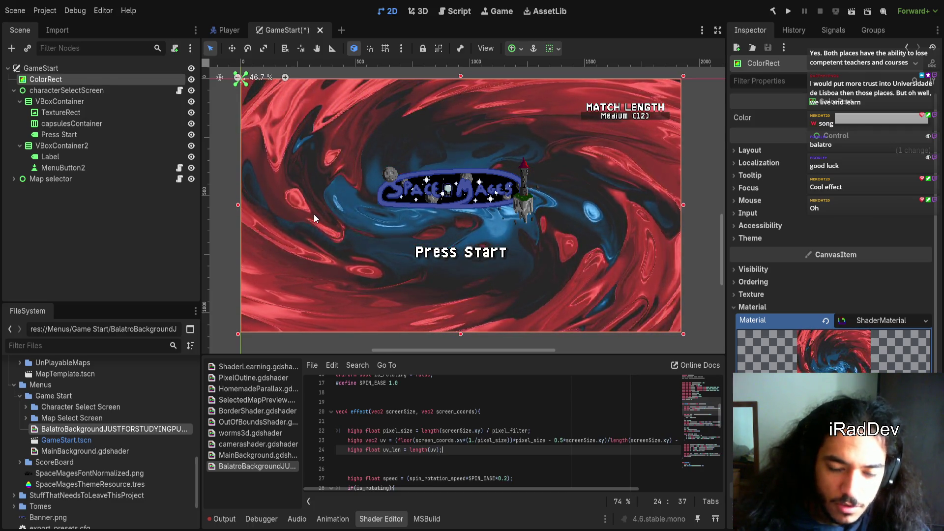
mouse_move(504, 490)
mouse_down()
mouse_move(542, 485)
mouse_move(478, 486)
mouse_up()
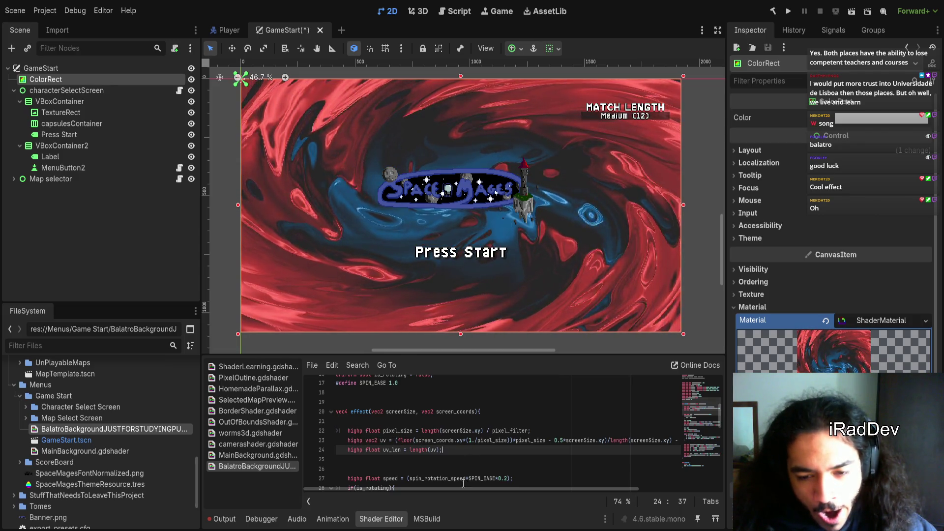
drag(440, 488, 452, 487)
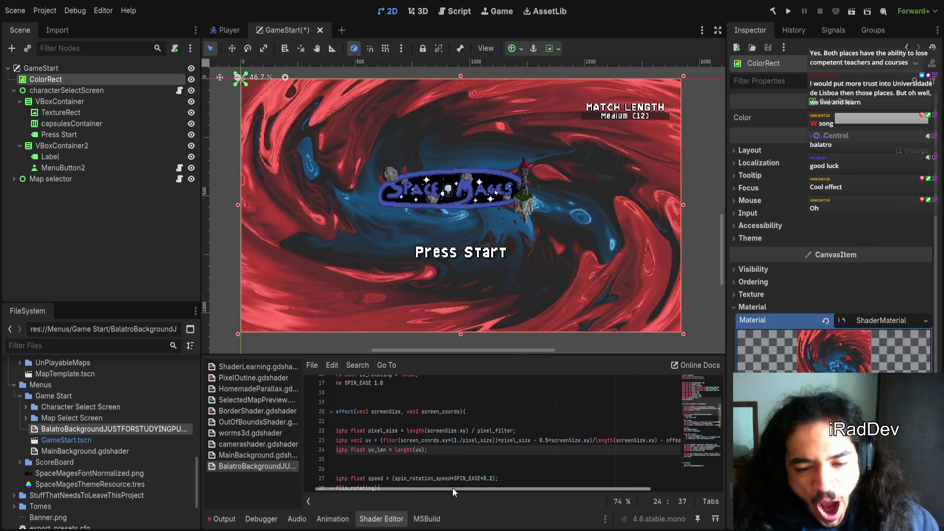
click(399, 440)
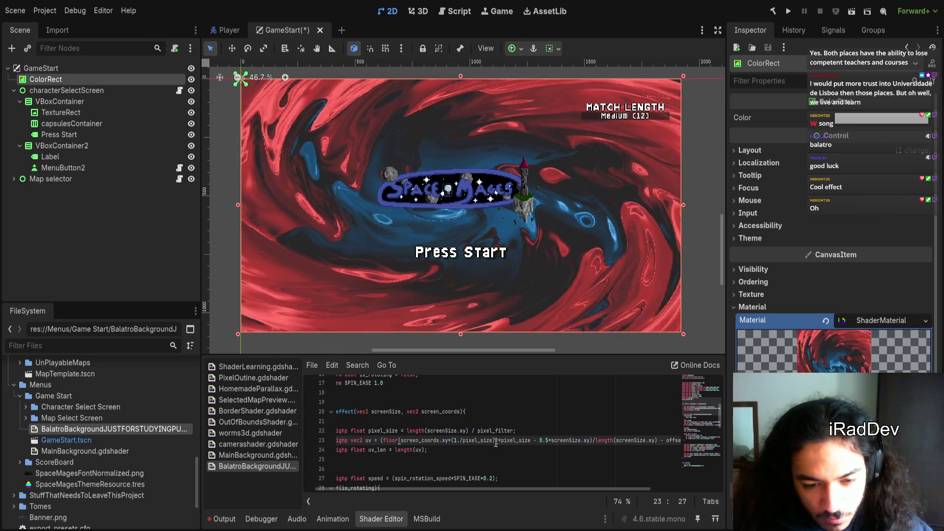
drag(430, 491, 418, 488)
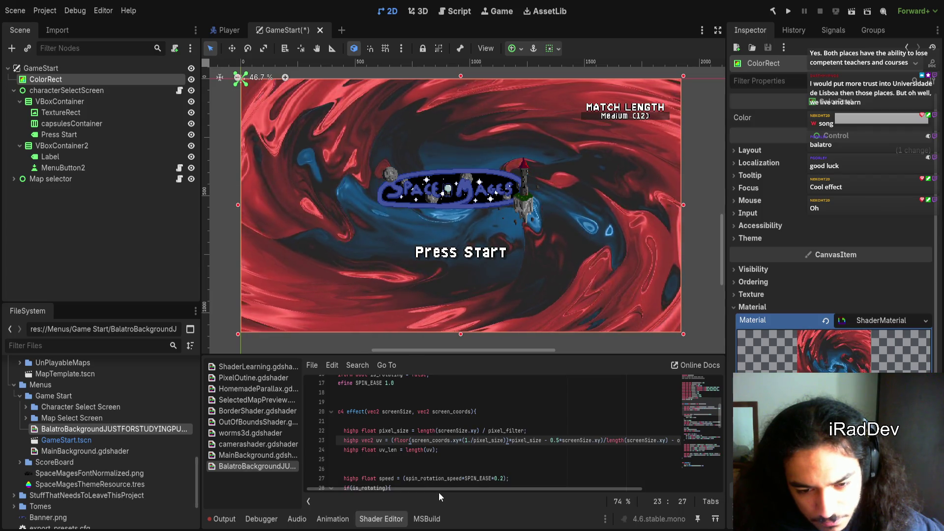
mouse_move(438, 485)
mouse_down()
mouse_move(460, 487)
mouse_move(427, 487)
mouse_move(466, 487)
mouse_move(429, 486)
mouse_up()
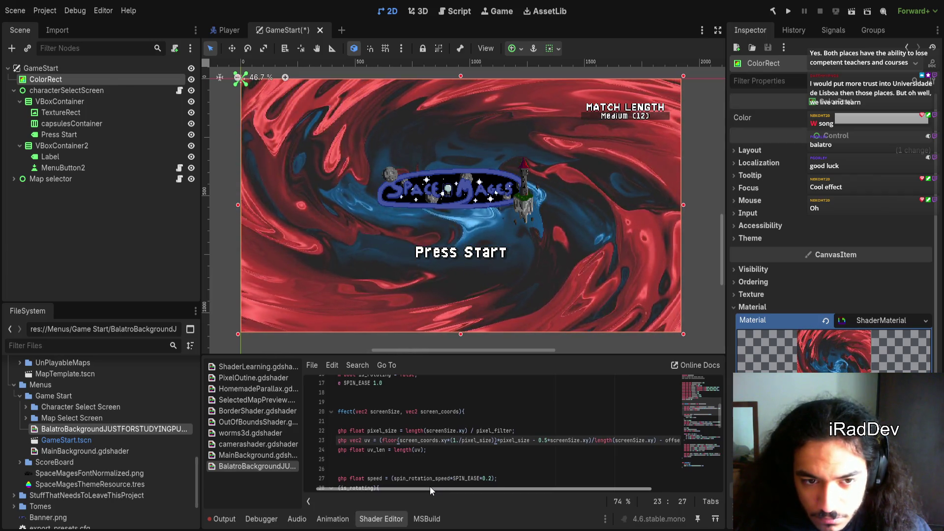
drag(430, 486, 411, 487)
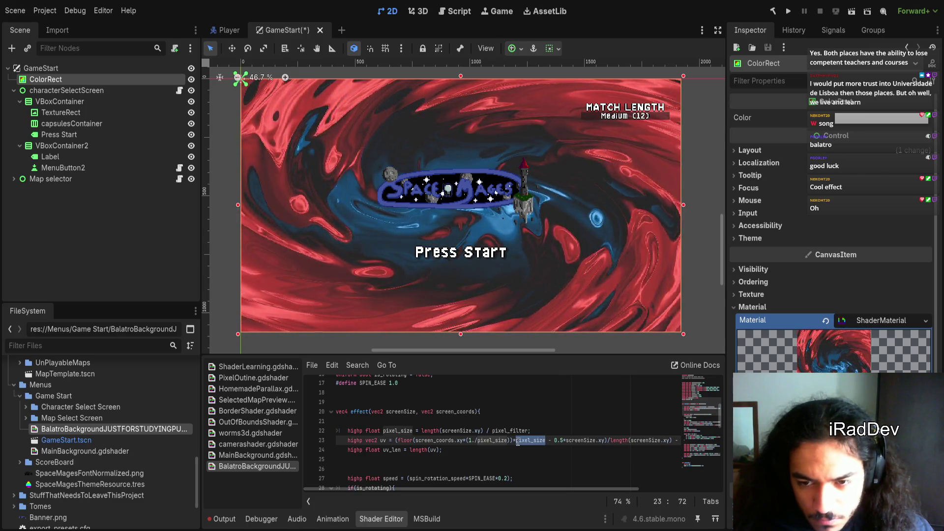
scroll(472, 435, up, 2)
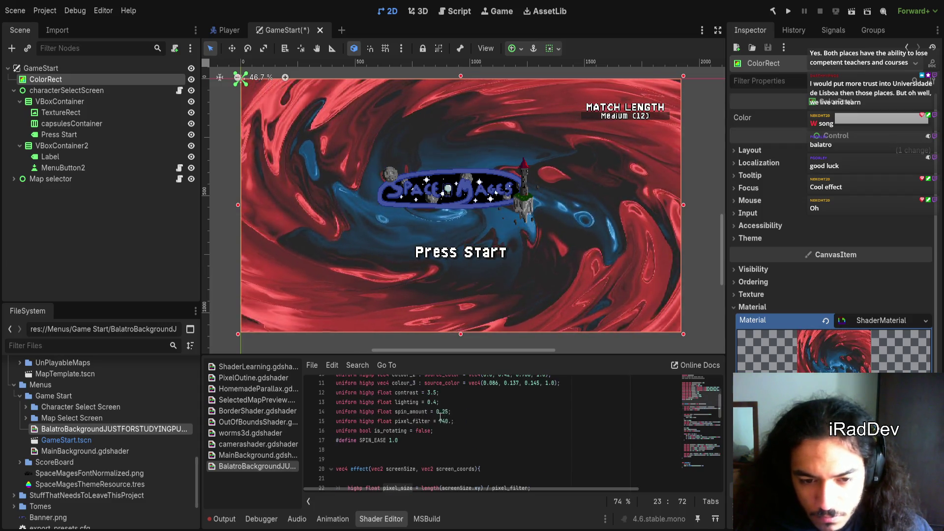
- Change pixel_filter on line 15 from 740 to 10 and drag the ColorRect's right edge narrower
double_click(446, 421)
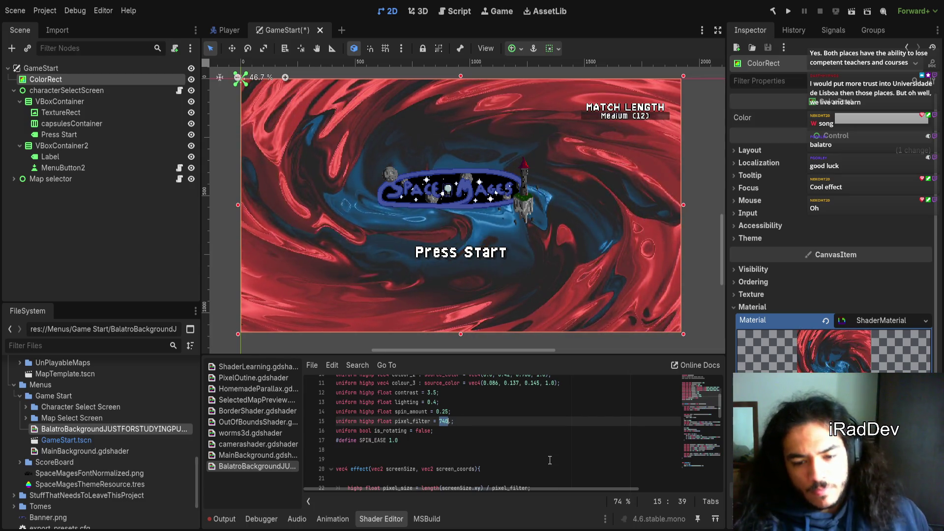
scroll(547, 471, down, 1)
text(10)
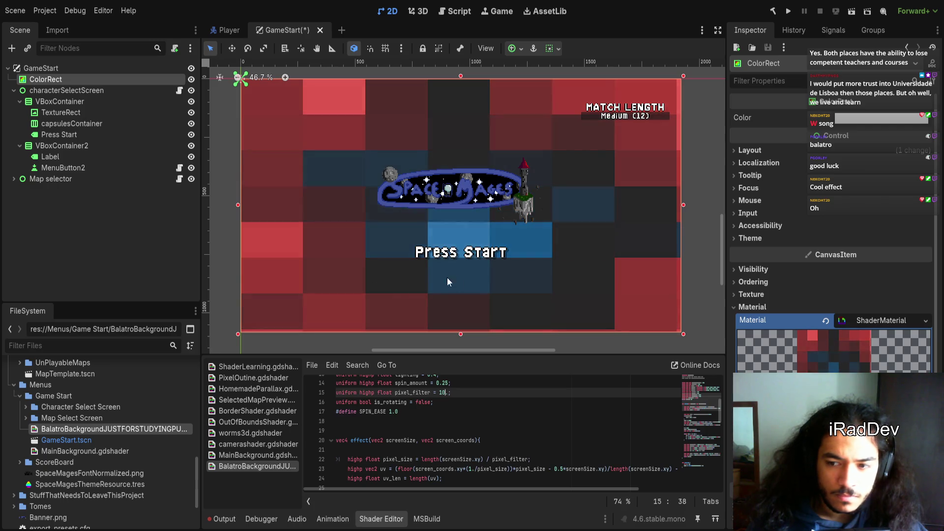
scroll(495, 285, down, 2)
scroll(496, 281, down, 1)
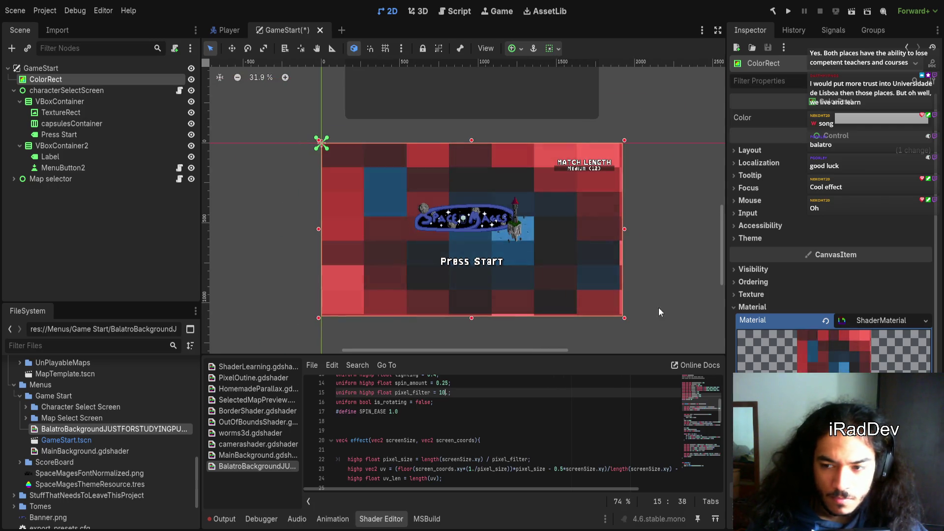
scroll(448, 419, up, 3)
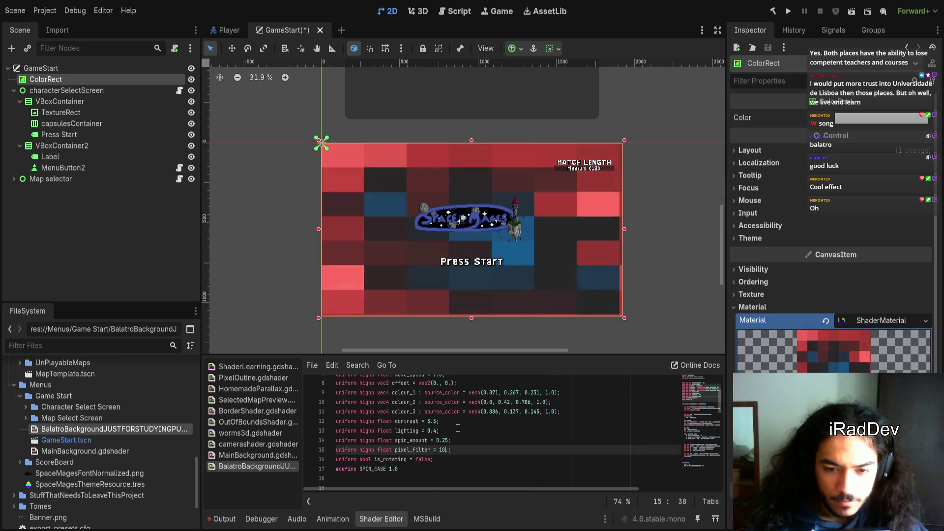
scroll(448, 418, down, 4)
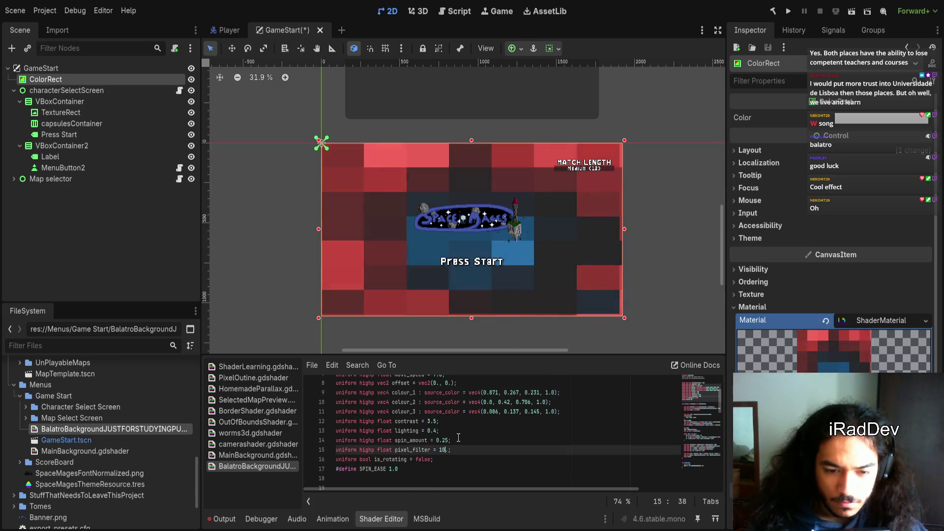
mouse_move(624, 228)
mouse_down()
mouse_move(462, 229)
mouse_move(573, 219)
mouse_up()
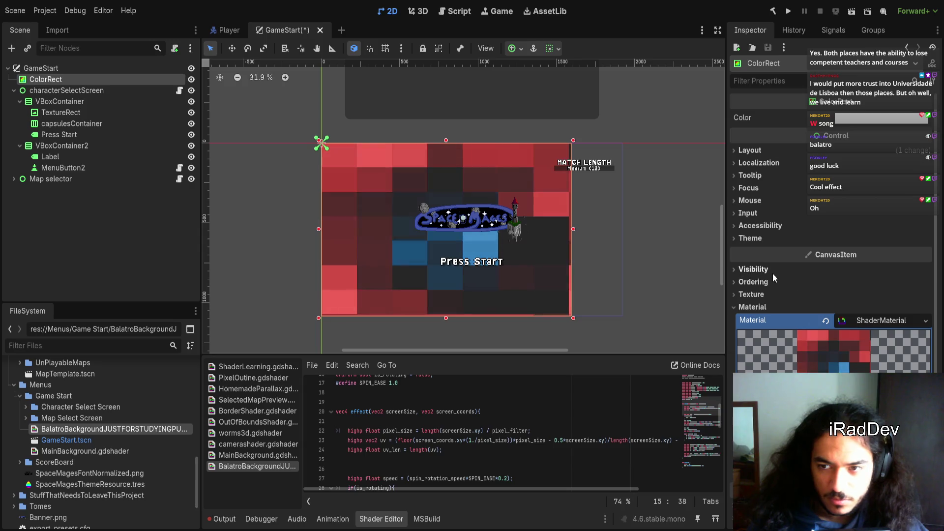
- In Inspector Layout > Transform, reset the ColorRect's Size and set it to 100 × 100 px
click(770, 149)
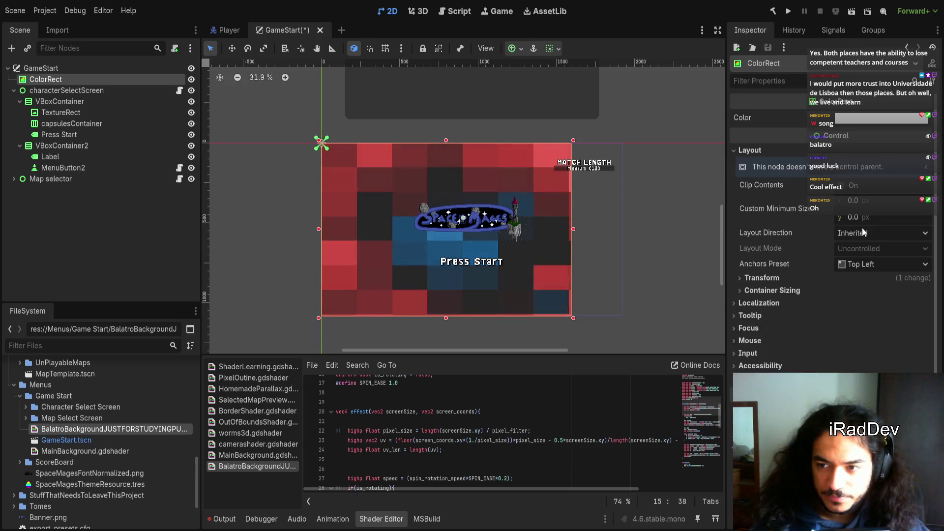
click(775, 277)
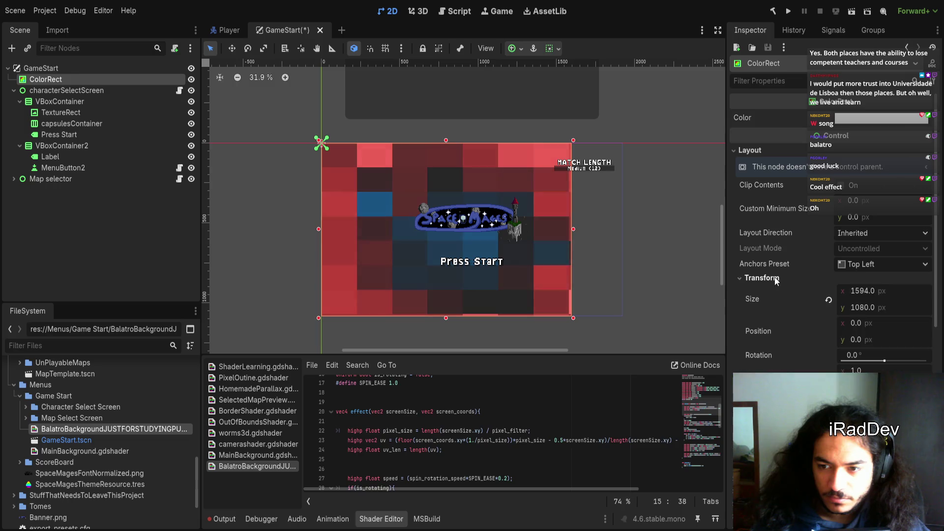
click(828, 297)
click(858, 291)
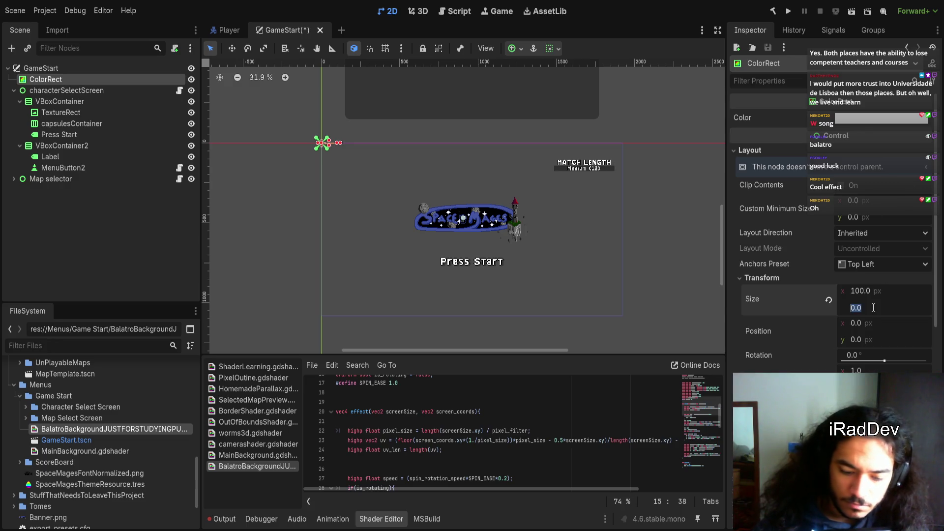
text(100)
scroll(327, 150, up, 10)
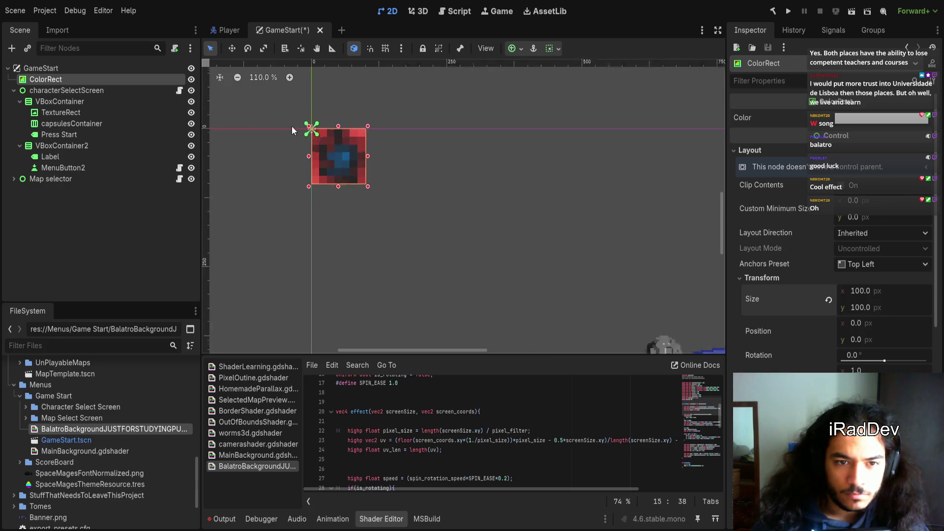
scroll(418, 236, up, 1)
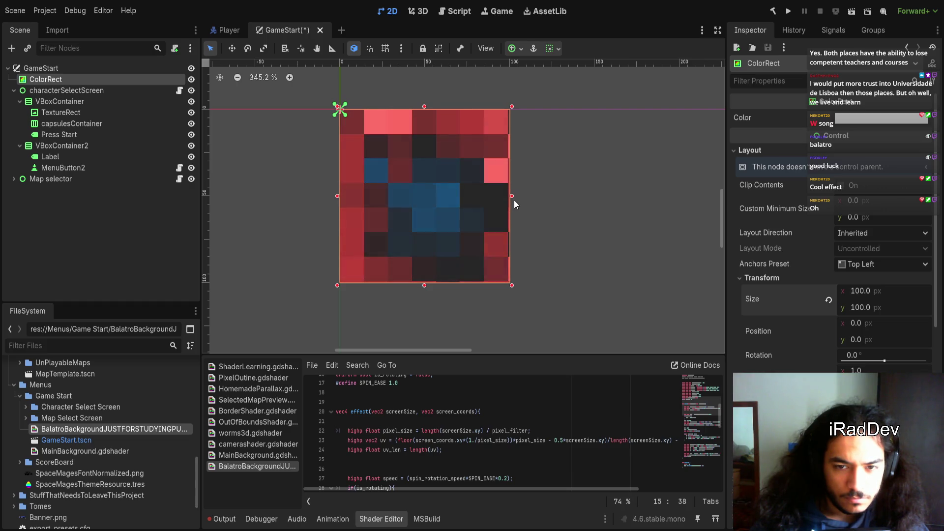
scroll(505, 443, down, 2)
scroll(505, 443, up, 4)
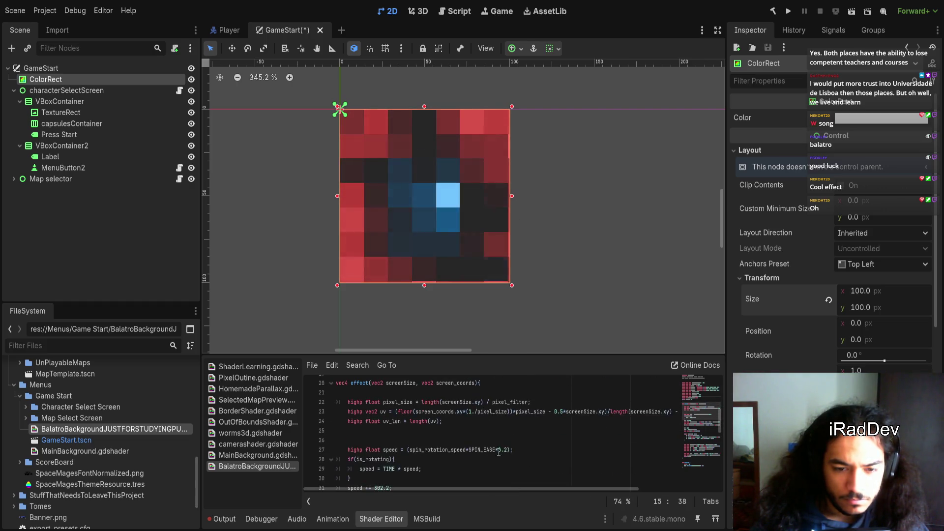
double_click(441, 421)
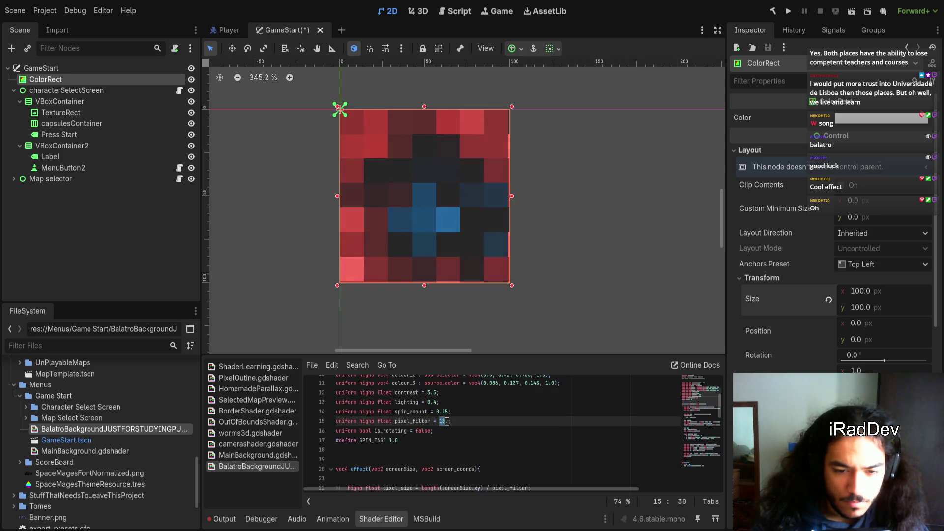
text(2)
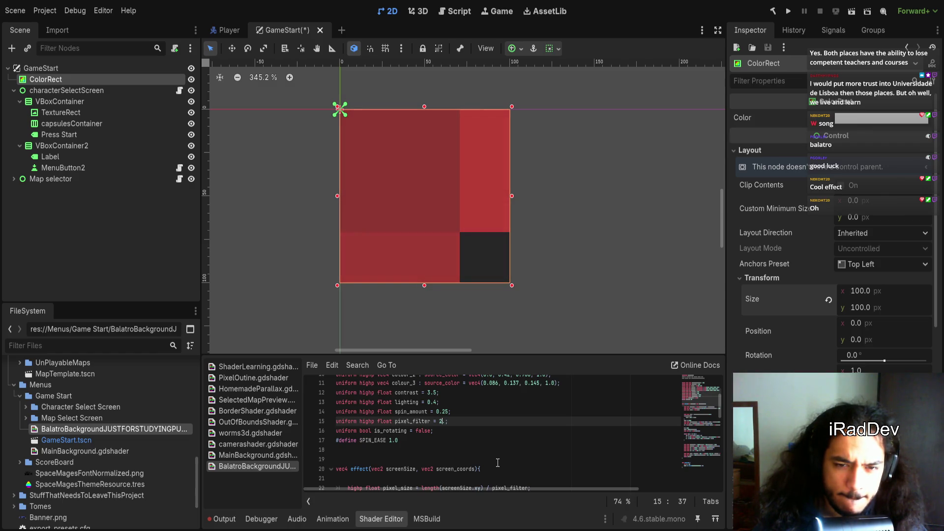
key(BackSpace)
text(740)
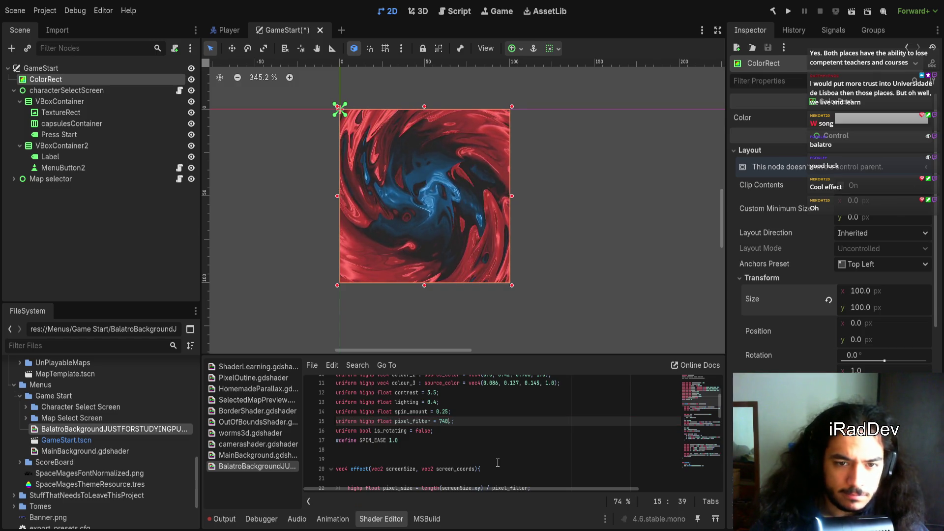
scroll(457, 240, up, 4)
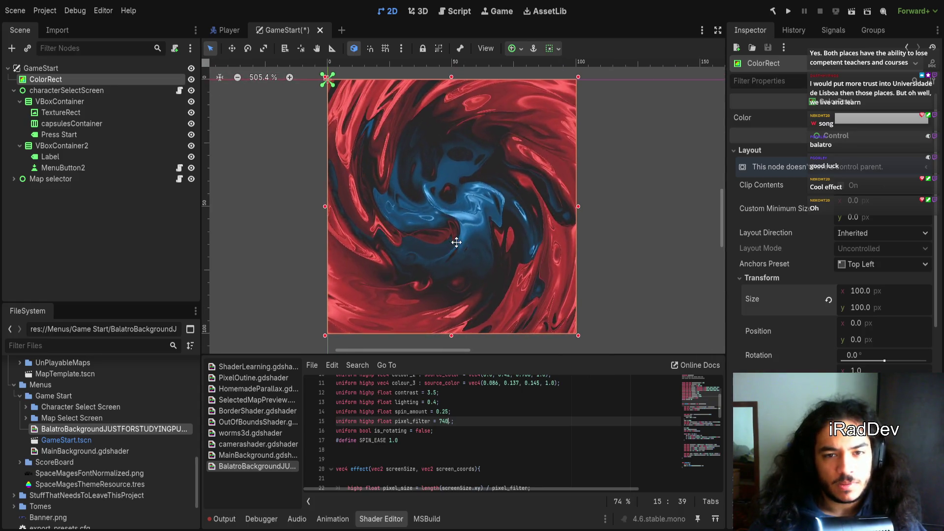
double_click(444, 421)
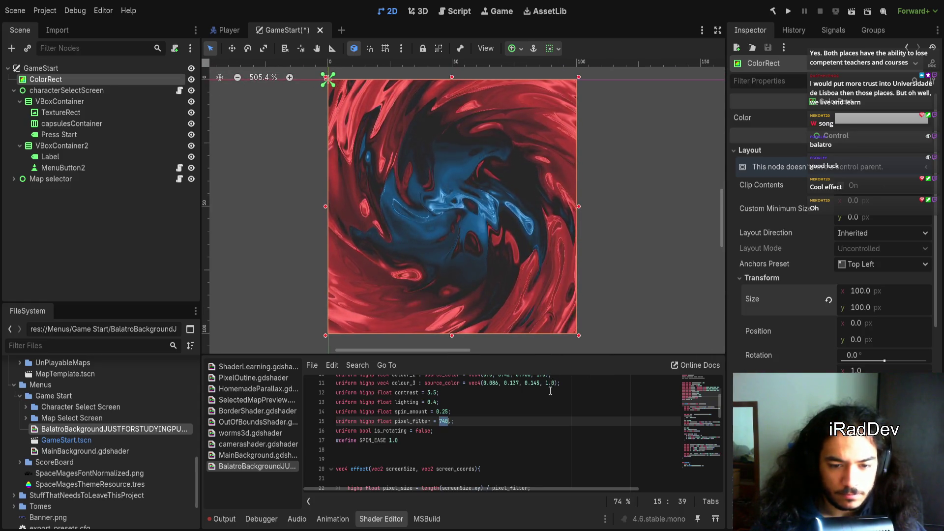
click(530, 418)
scroll(491, 433, down, 2)
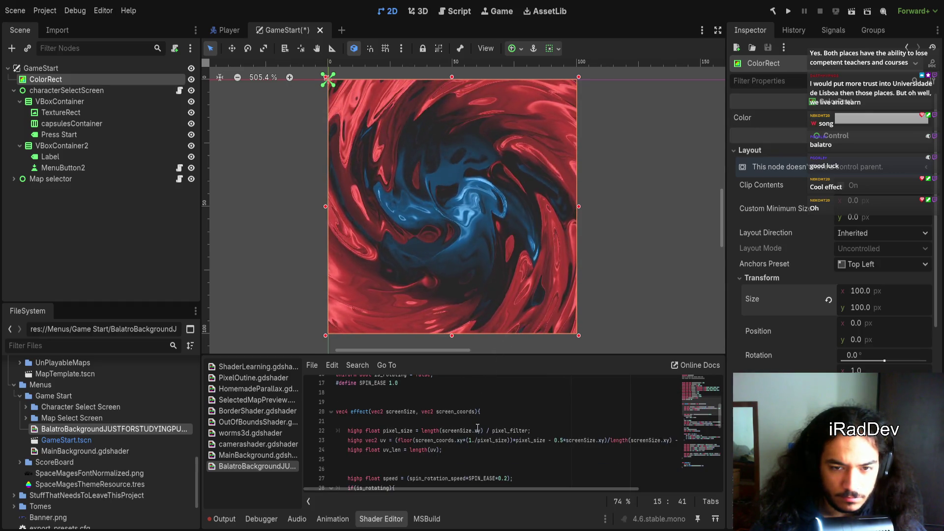
scroll(398, 265, up, 9)
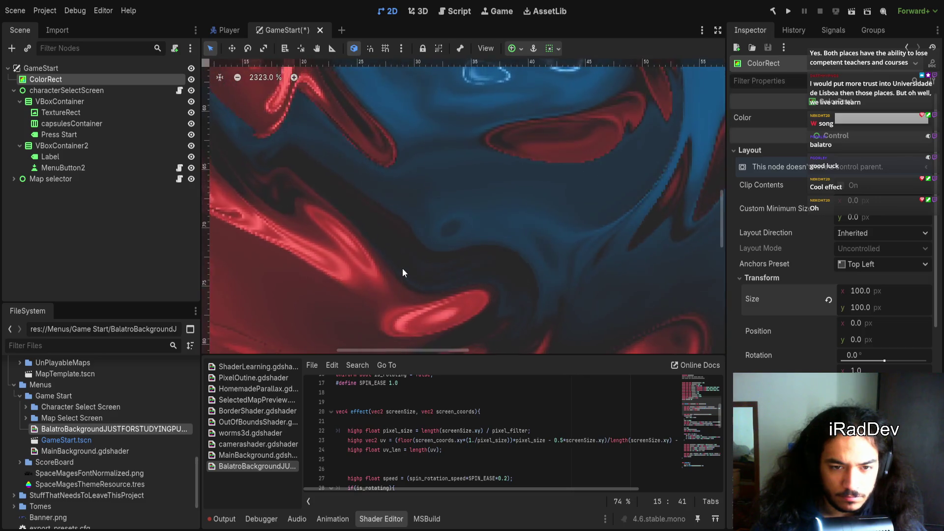
scroll(467, 255, down, 3)
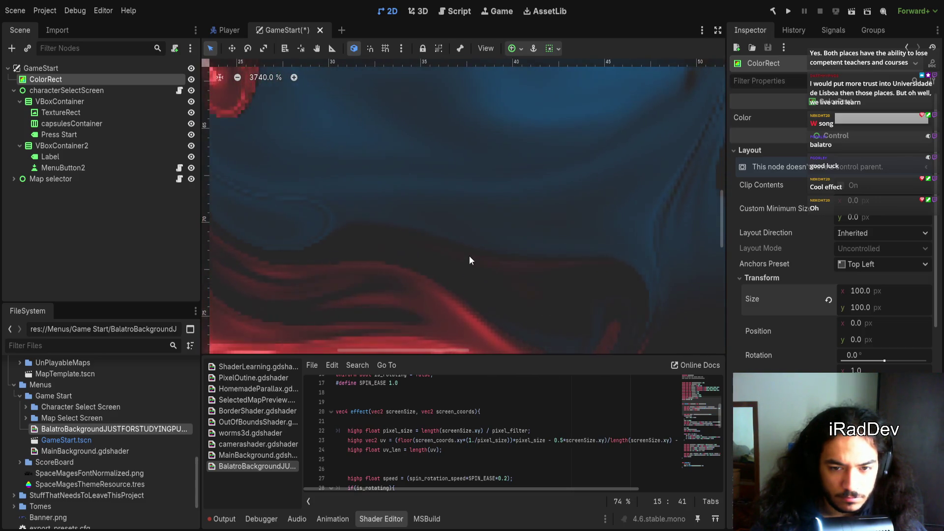
scroll(442, 314, up, 5)
scroll(442, 315, right, 3)
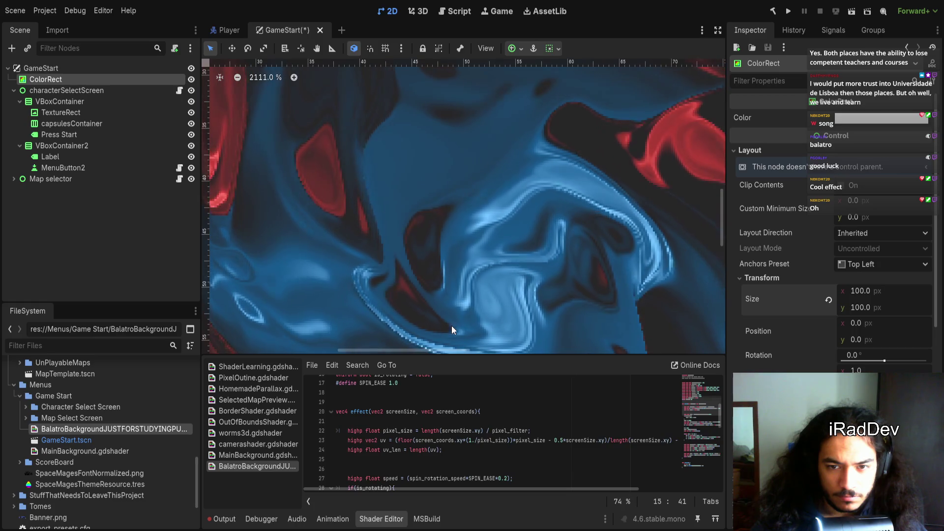
scroll(419, 295, down, 6)
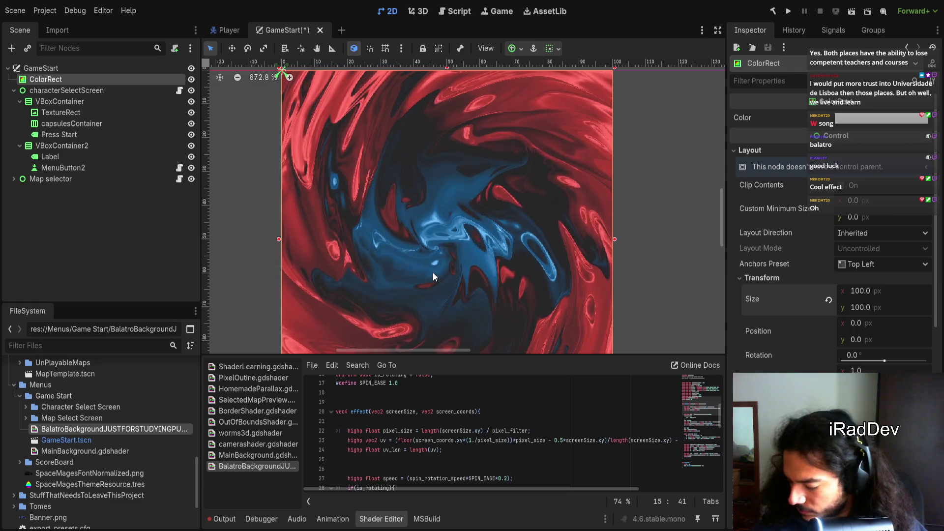
scroll(437, 275, down, 1)
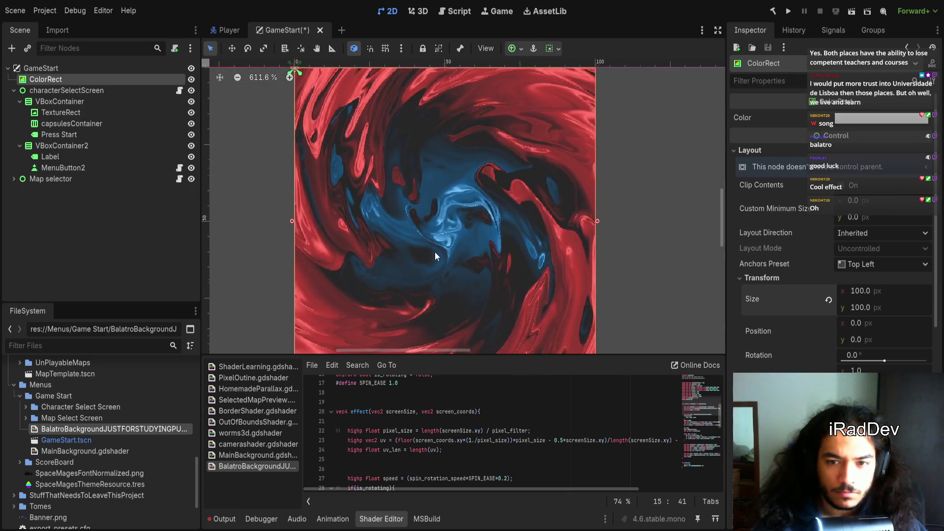
scroll(452, 239, down, 1)
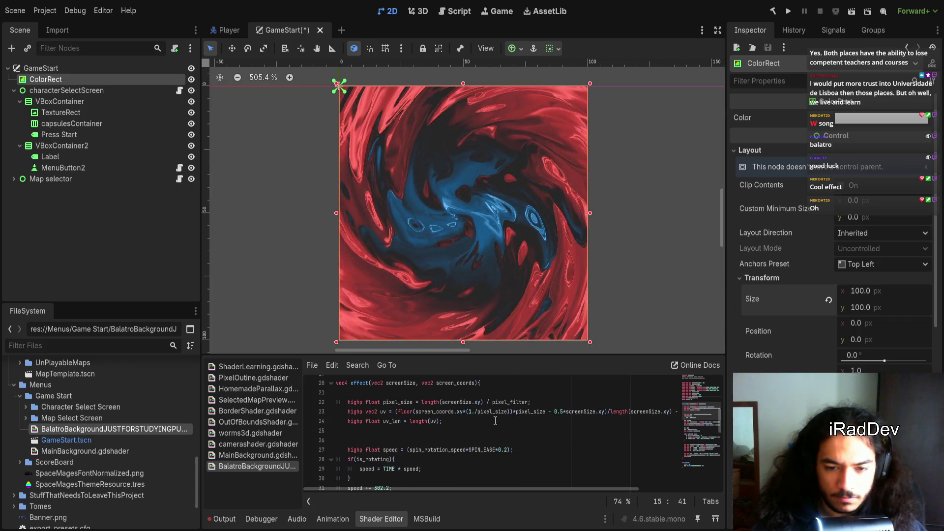
drag(348, 431, 382, 431)
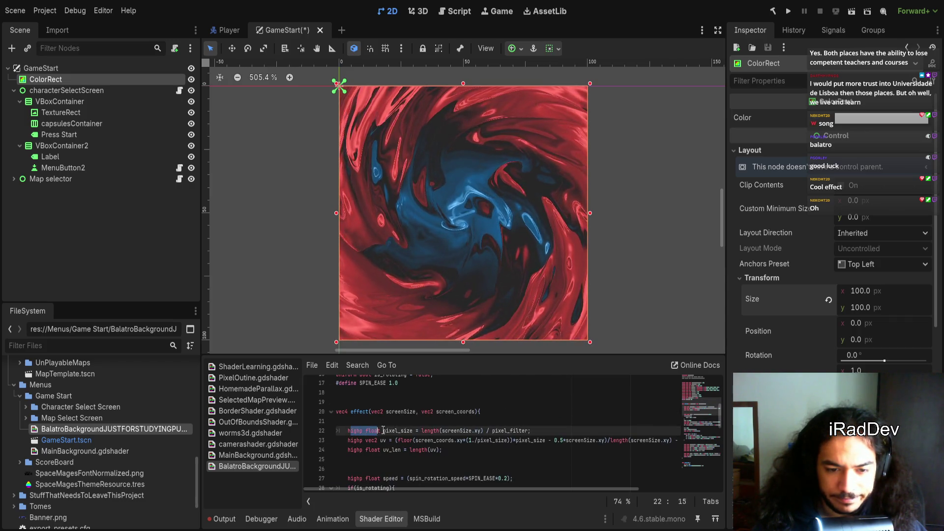
click(487, 451)
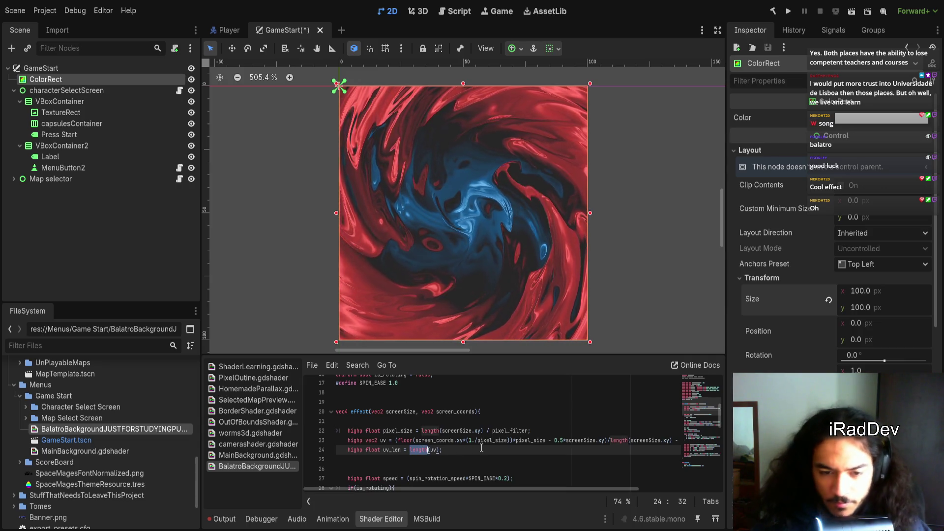
mouse_move(456, 491)
mouse_down()
mouse_move(481, 489)
mouse_move(468, 488)
mouse_up()
click(401, 438)
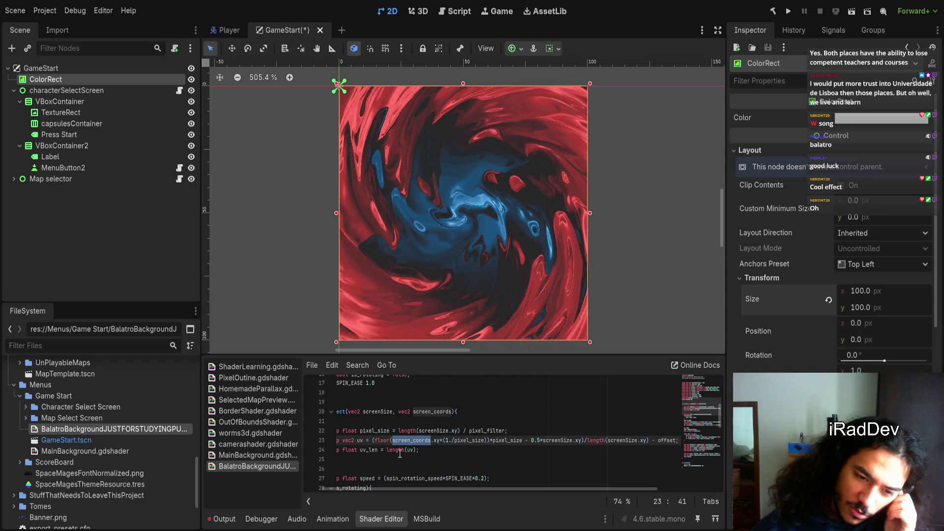
double_click(376, 452)
scroll(405, 458, down, 3)
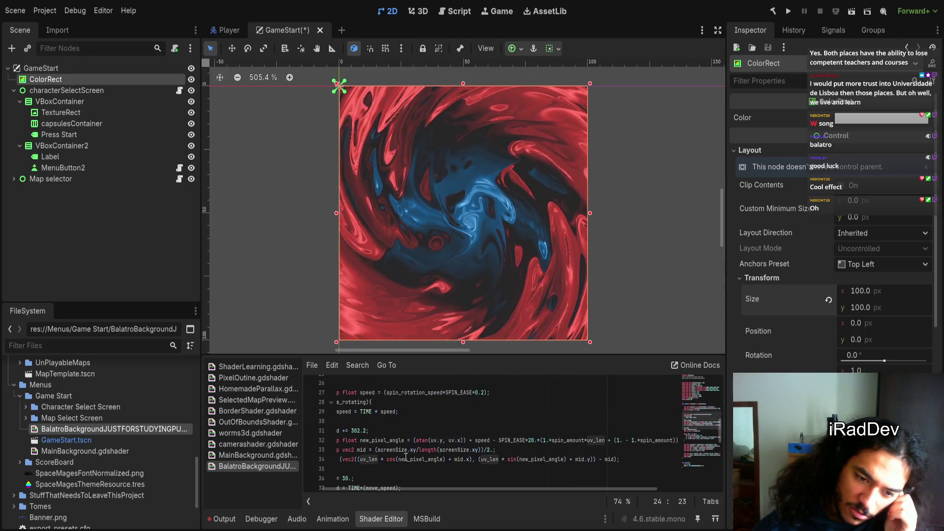
scroll(405, 457, down, 1)
drag(393, 491, 355, 493)
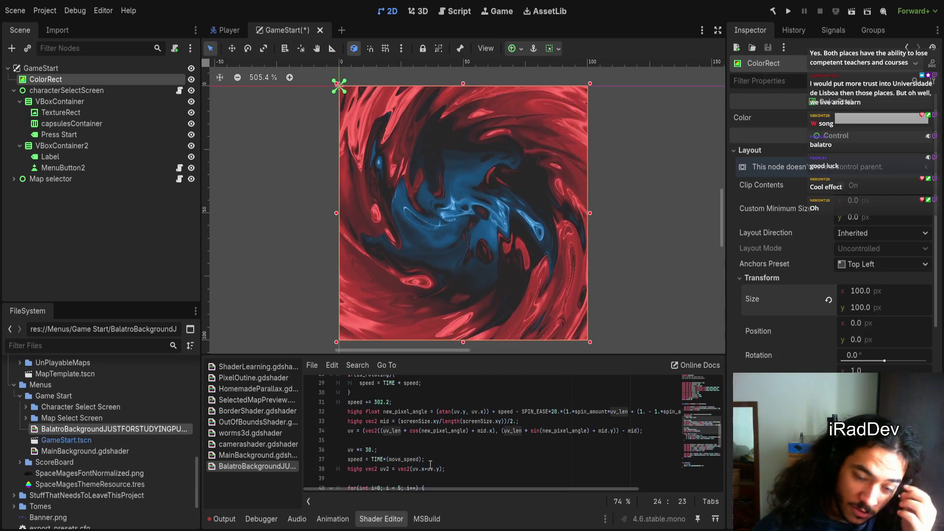
scroll(441, 466, up, 2)
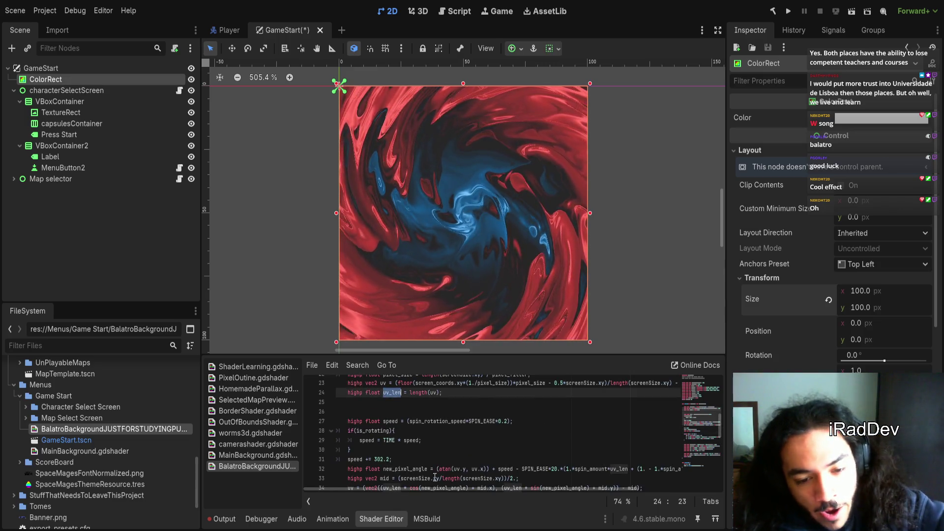
scroll(433, 446, up, 2)
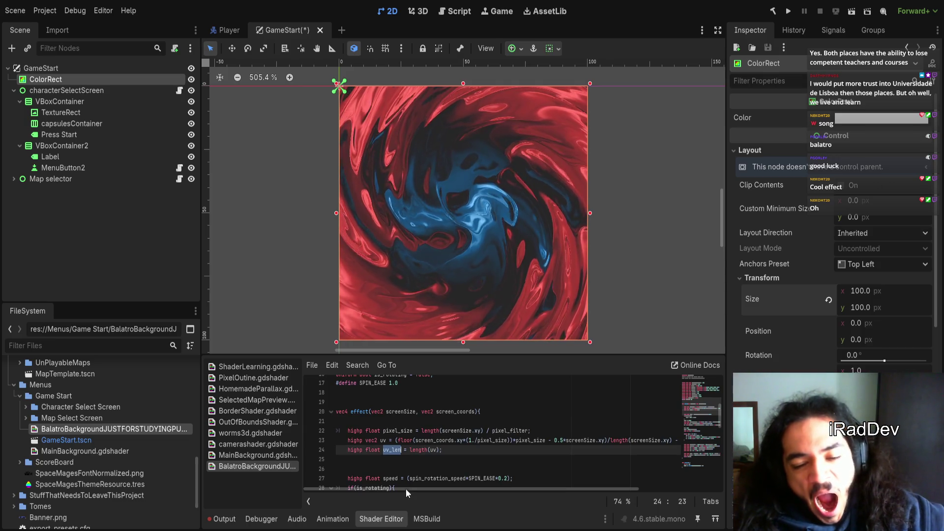
drag(400, 489, 440, 488)
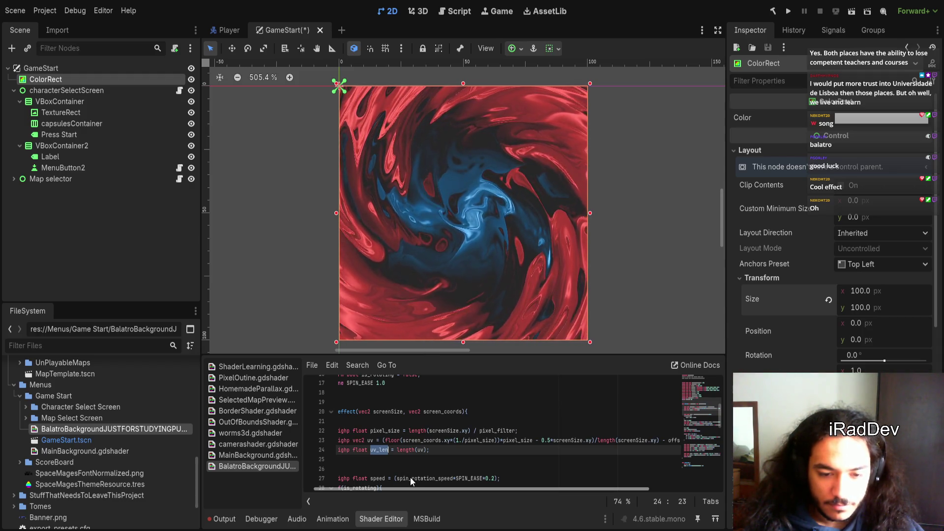
drag(410, 479, 401, 482)
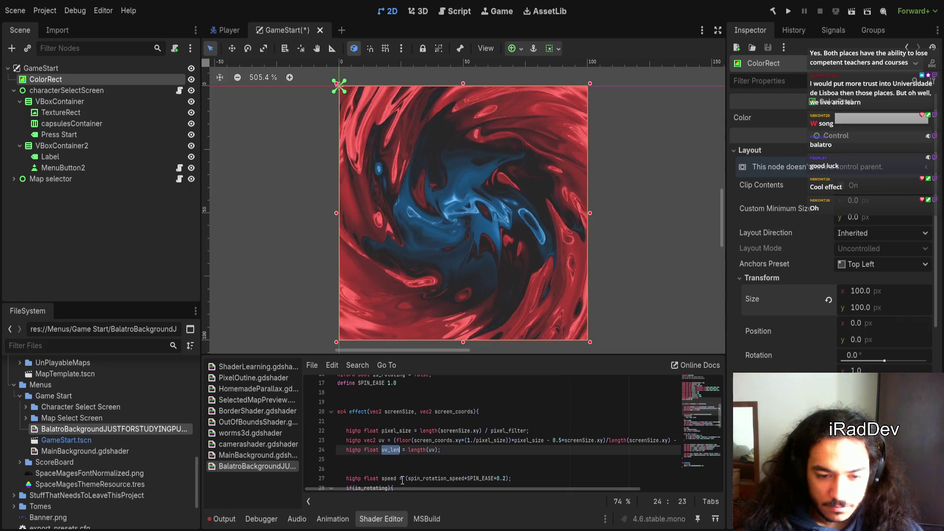
drag(488, 489, 529, 492)
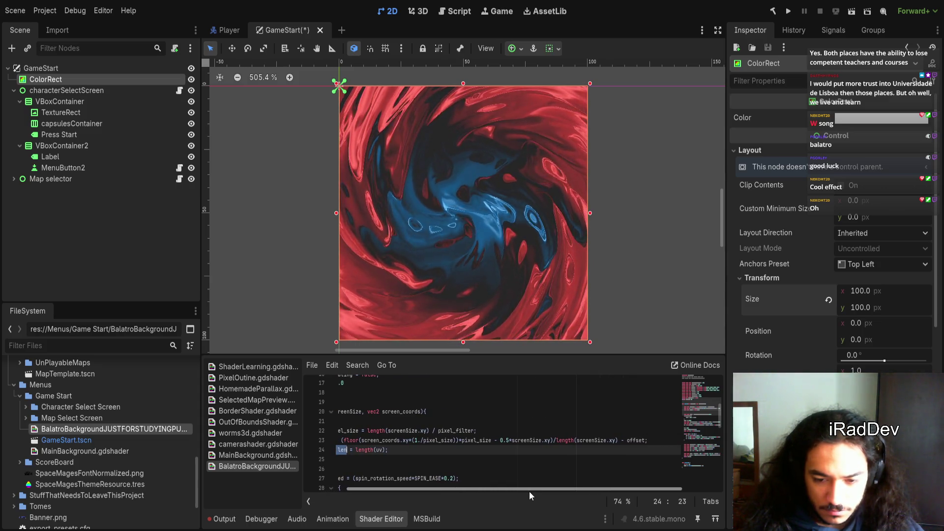
drag(528, 491, 489, 491)
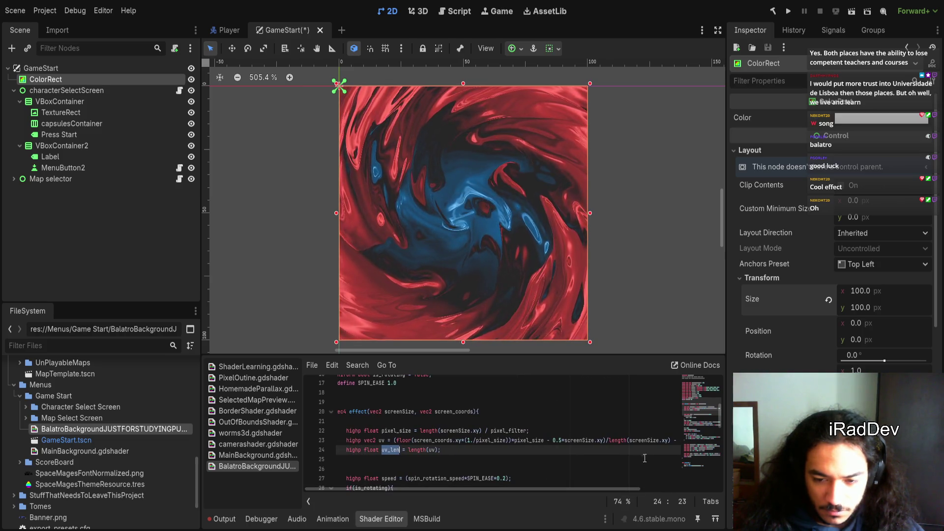
double_click(650, 440)
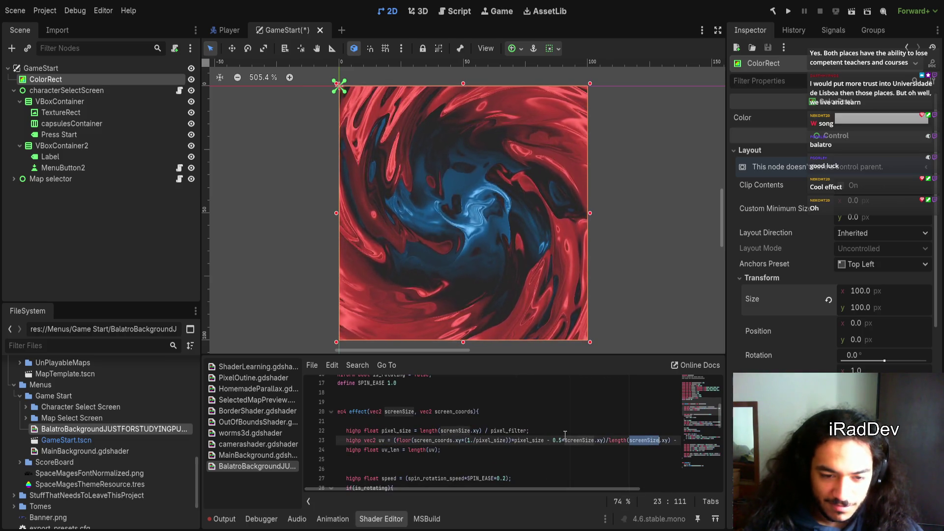
scroll(547, 441, down, 7)
scroll(547, 441, down, 5)
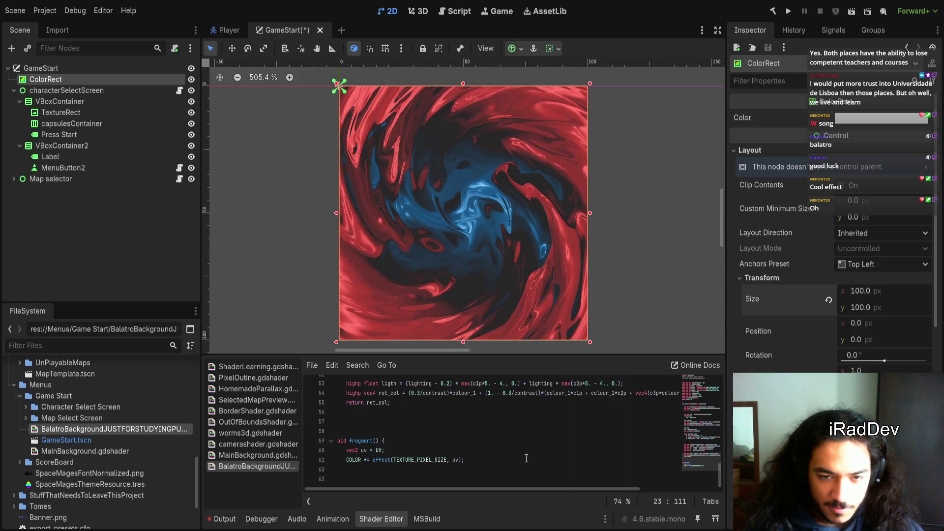
- Test a ColorRect width change, undo it, and zoom the canvas to 417.7% to see the whole rect
mouse_move(590, 215)
mouse_down()
mouse_move(643, 205)
mouse_move(674, 213)
mouse_move(548, 211)
mouse_up()
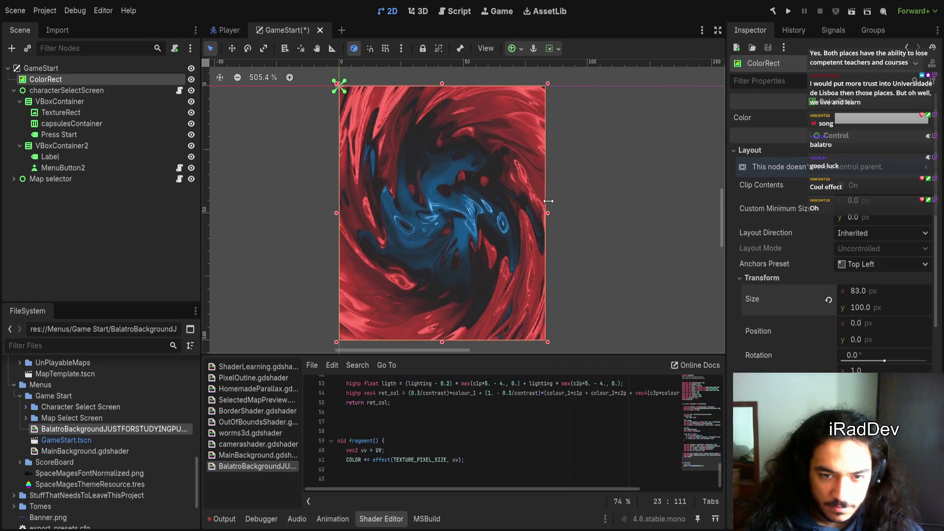
key(ctrl+z)
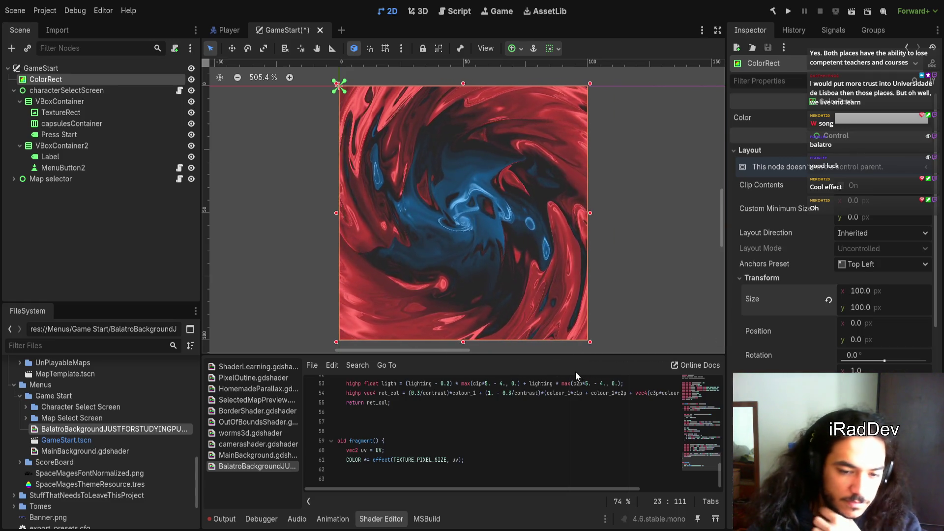
scroll(456, 274, down, 6)
scroll(456, 274, down, 5)
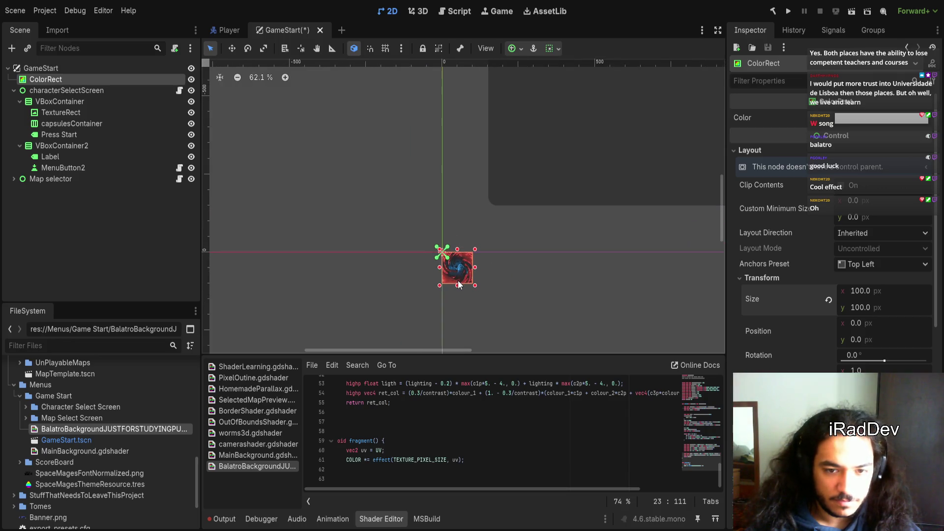
scroll(461, 274, up, 10)
scroll(447, 246, up, 9)
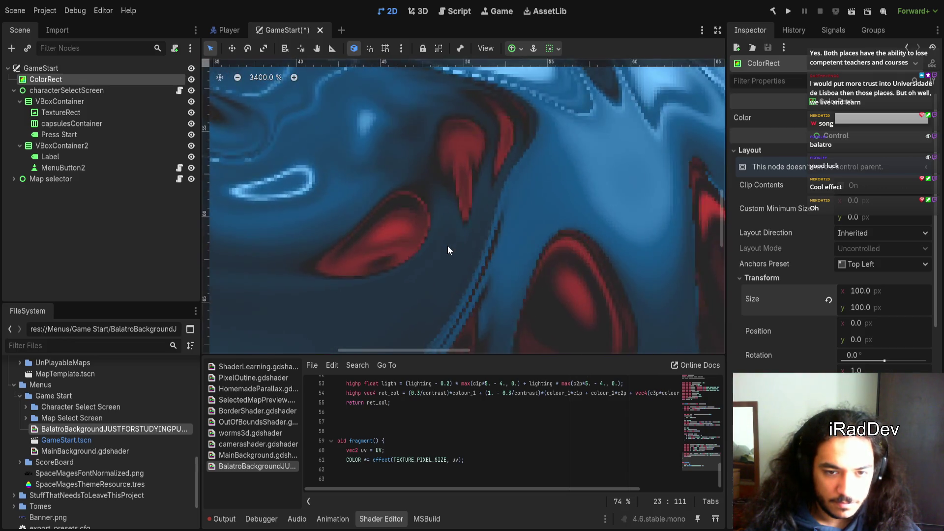
scroll(458, 103, up, 1)
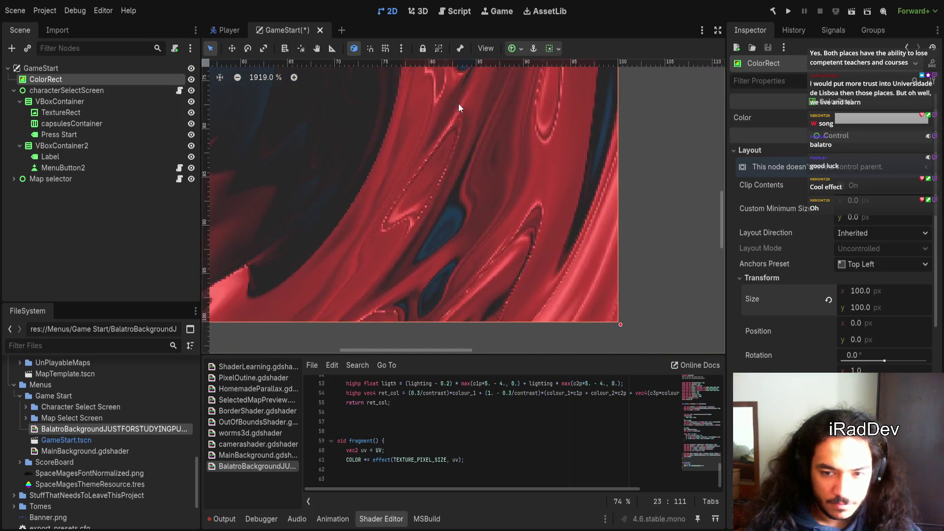
scroll(609, 301, up, 3)
scroll(609, 301, up, 2)
scroll(520, 136, up, 3)
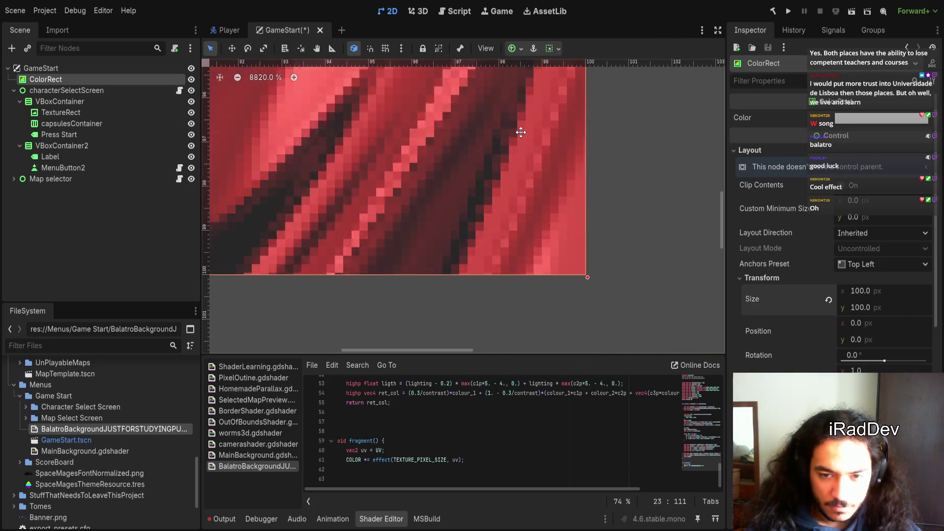
- Scroll the shader code up to the start of effect() at line 20
scroll(535, 160, down, 9)
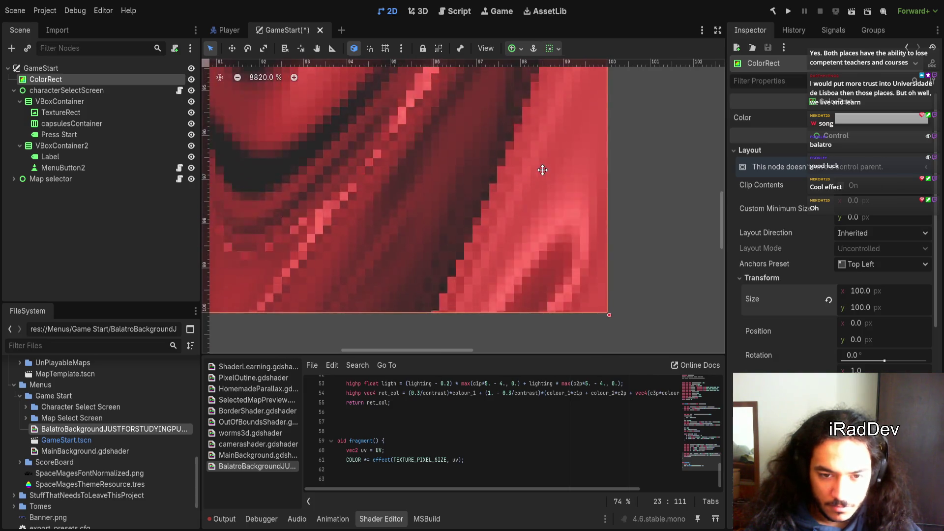
scroll(585, 306, down, 9)
scroll(496, 247, up, 2)
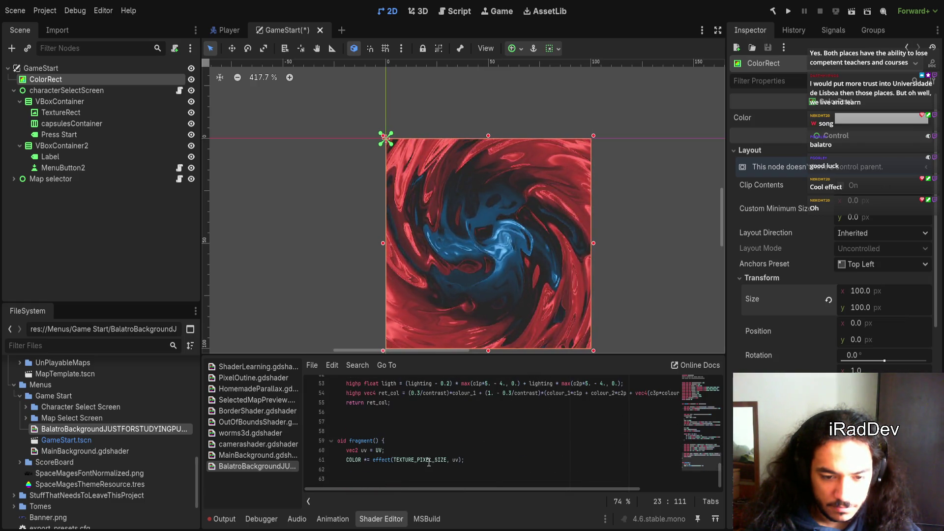
scroll(472, 444, up, 5)
scroll(419, 464, down, 5)
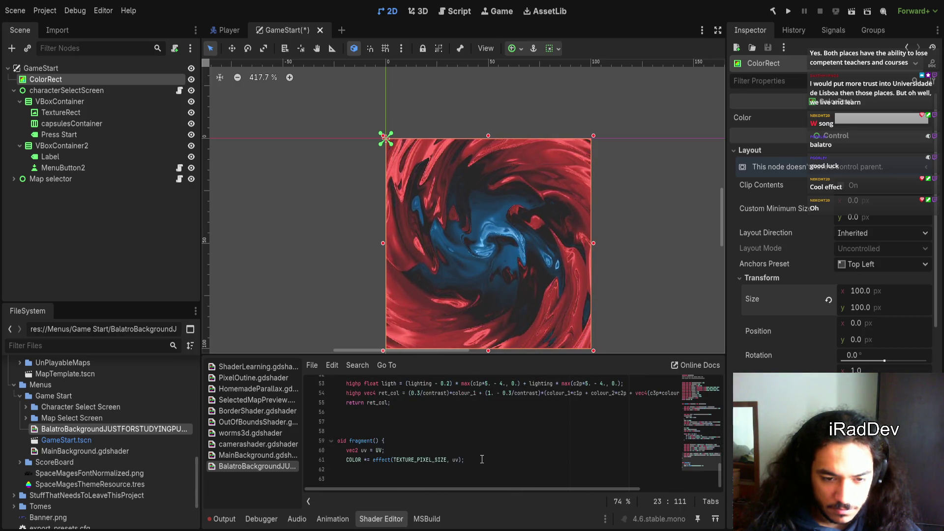
scroll(420, 463, up, 8)
scroll(482, 459, up, 2)
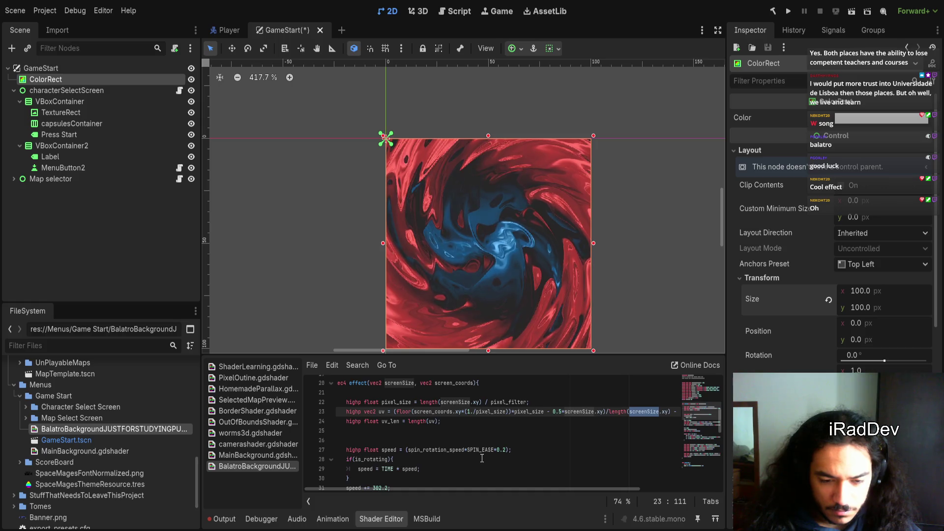
- Scroll to reveal the ColorRect's ShaderMaterial parameters and shader code lines 28–39
scroll(482, 458, up, 5)
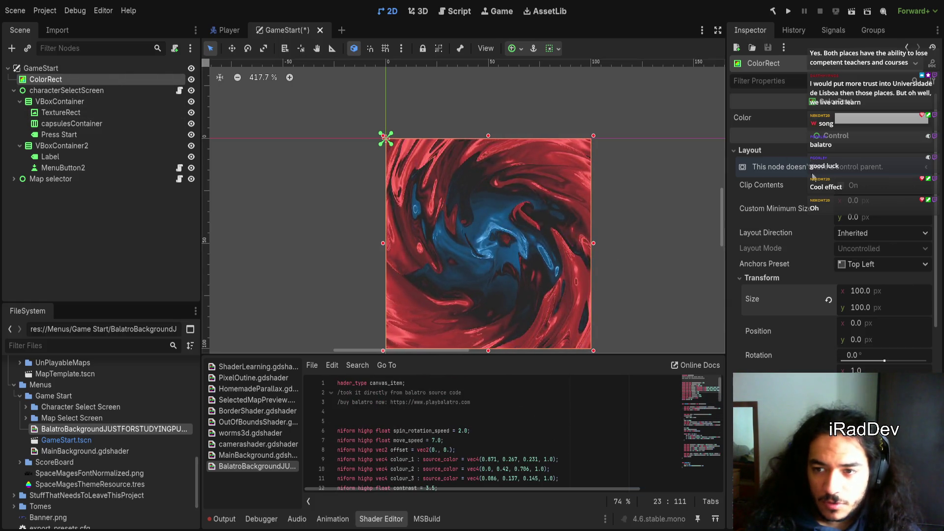
scroll(830, 246, down, 5)
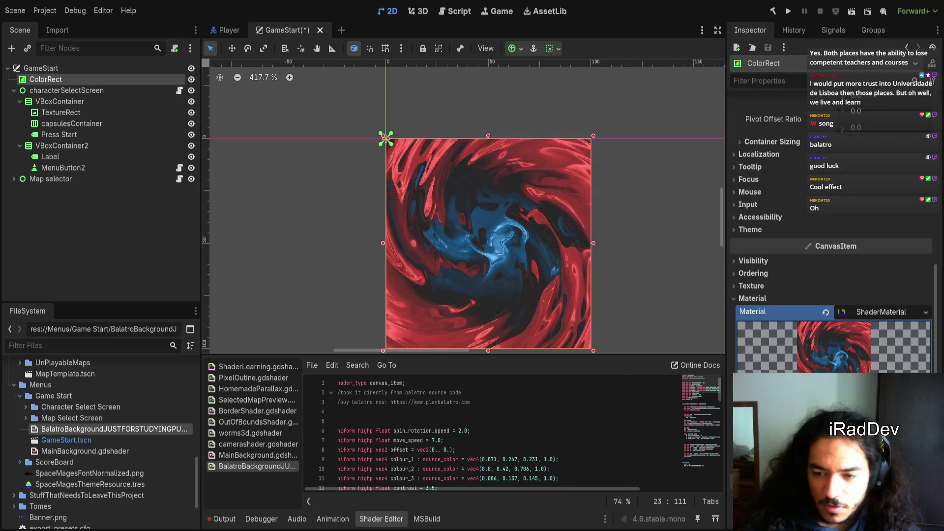
scroll(831, 245, down, 4)
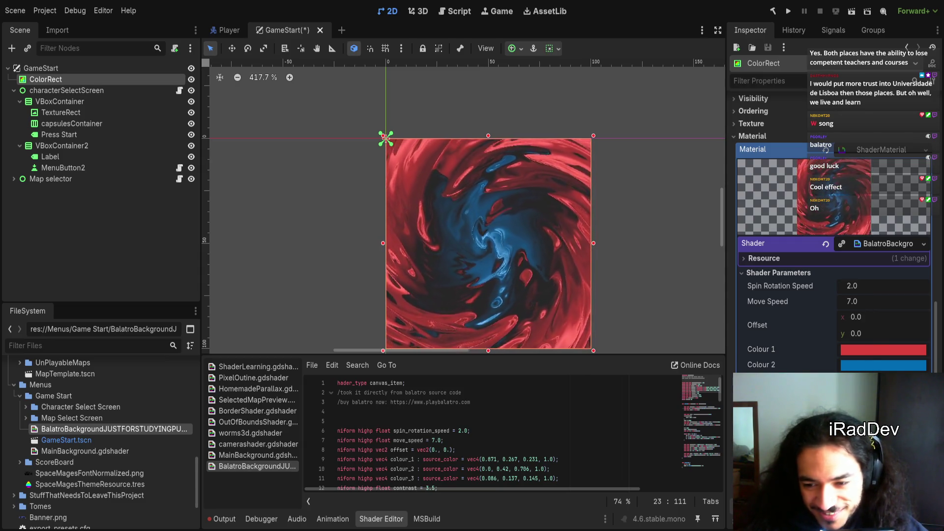
scroll(526, 443, down, 9)
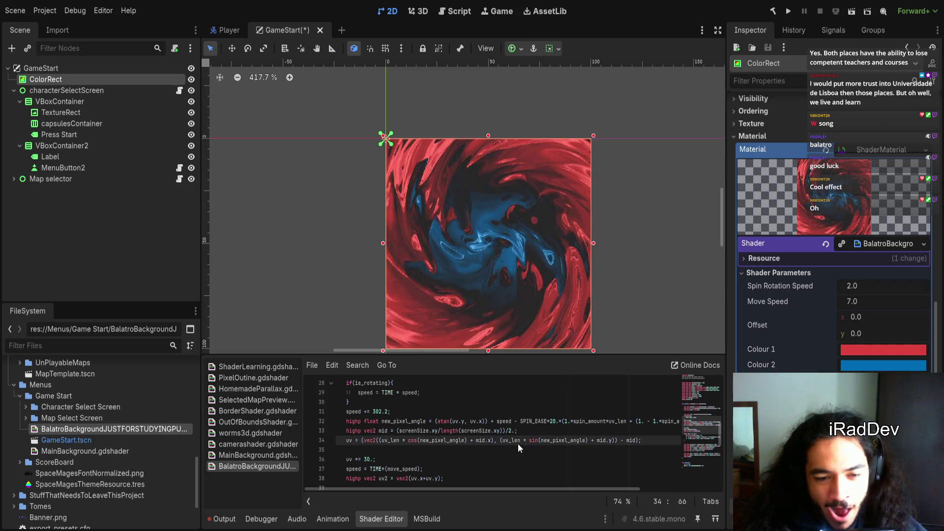
click(447, 457)
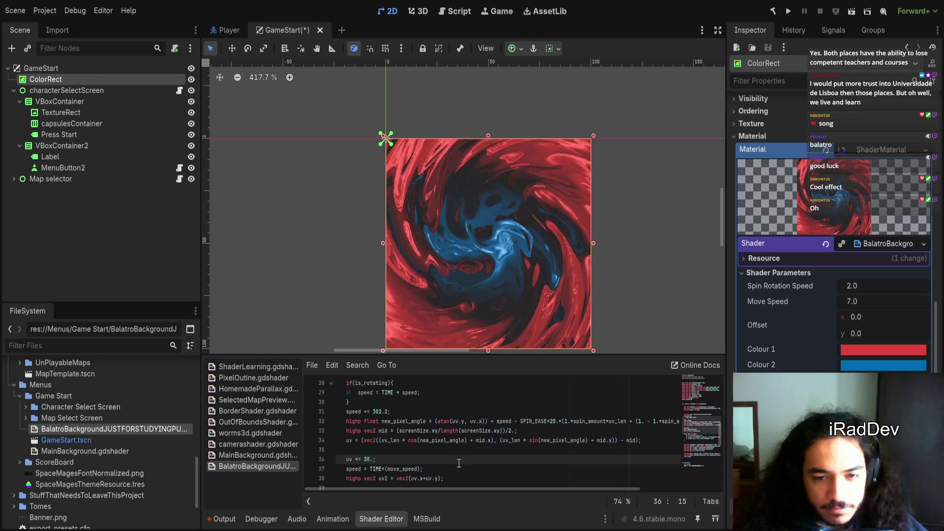
scroll(517, 471, up, 1)
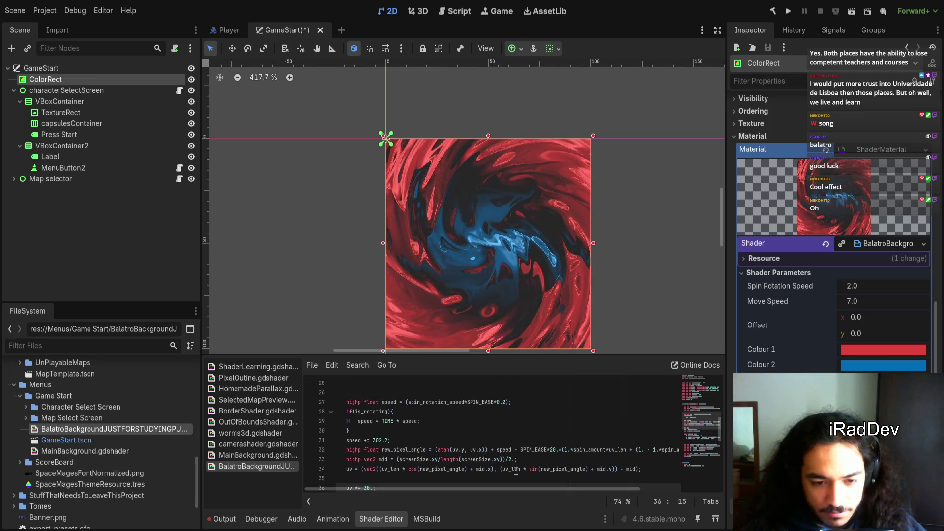
scroll(516, 471, up, 1)
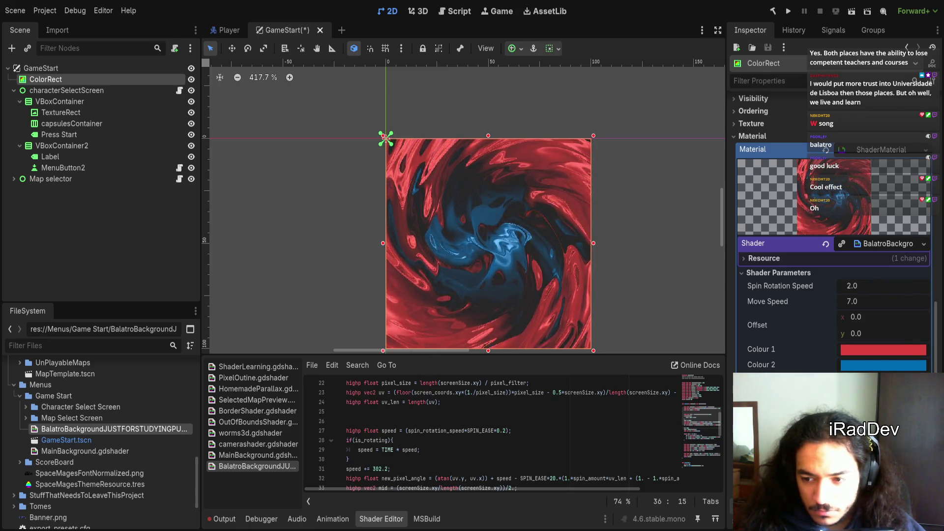
scroll(831, 231, up, 2)
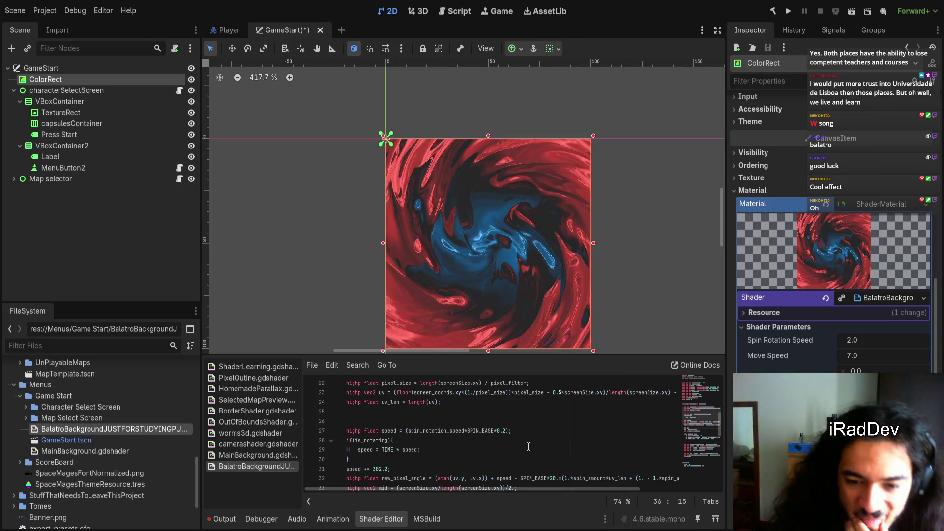
- Highlight screen_coords and pixel_size on line 23, then place the caret on empty line 25
scroll(528, 447, down, 3)
scroll(490, 456, up, 2)
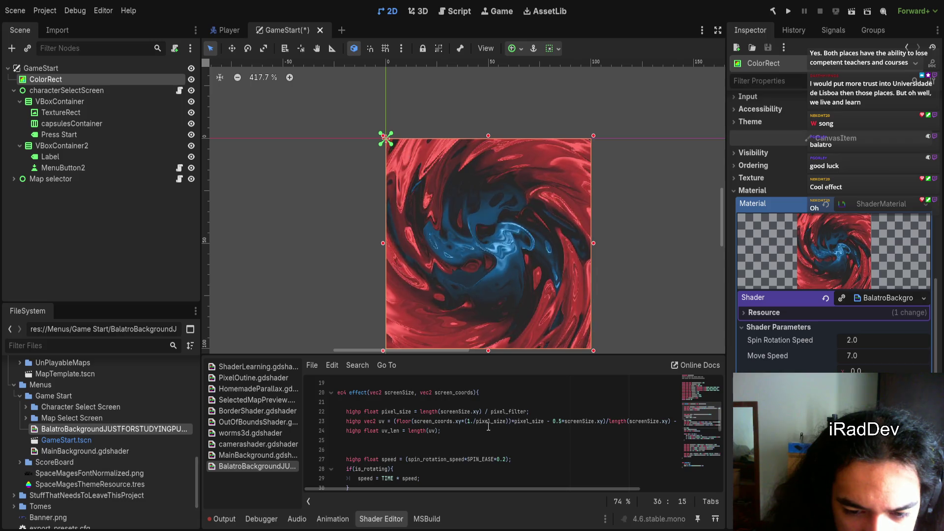
mouse_move(483, 489)
mouse_down()
mouse_move(517, 485)
mouse_move(489, 489)
mouse_up()
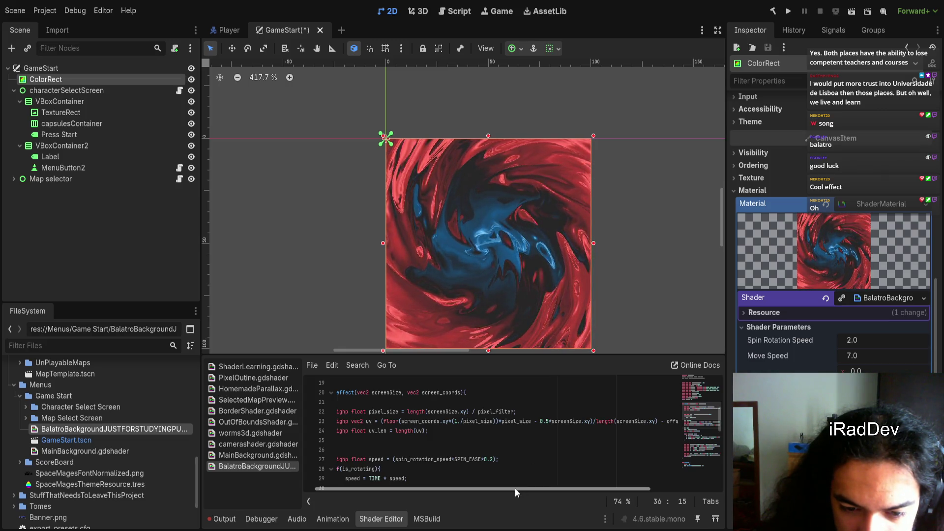
drag(514, 489, 506, 488)
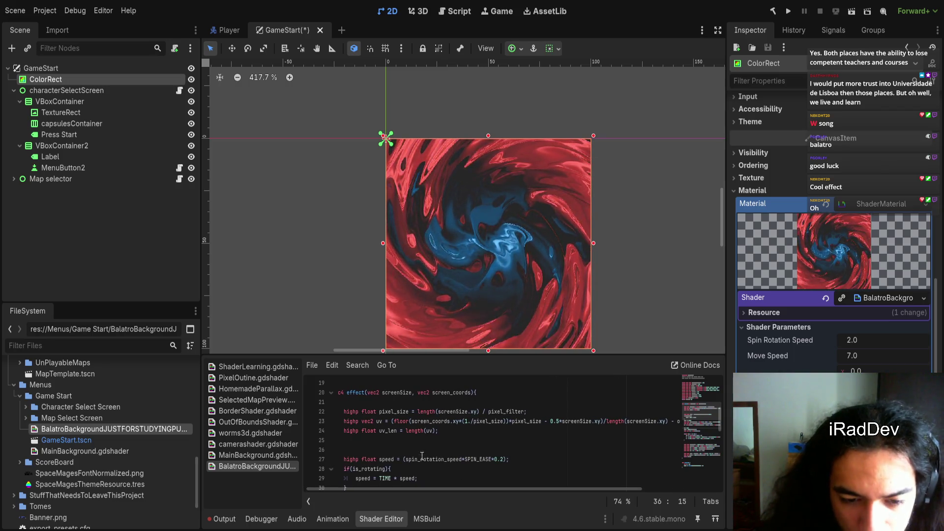
double_click(430, 422)
double_click(526, 422)
mouse_move(494, 491)
mouse_down()
mouse_move(535, 490)
mouse_move(488, 491)
mouse_move(497, 489)
mouse_up()
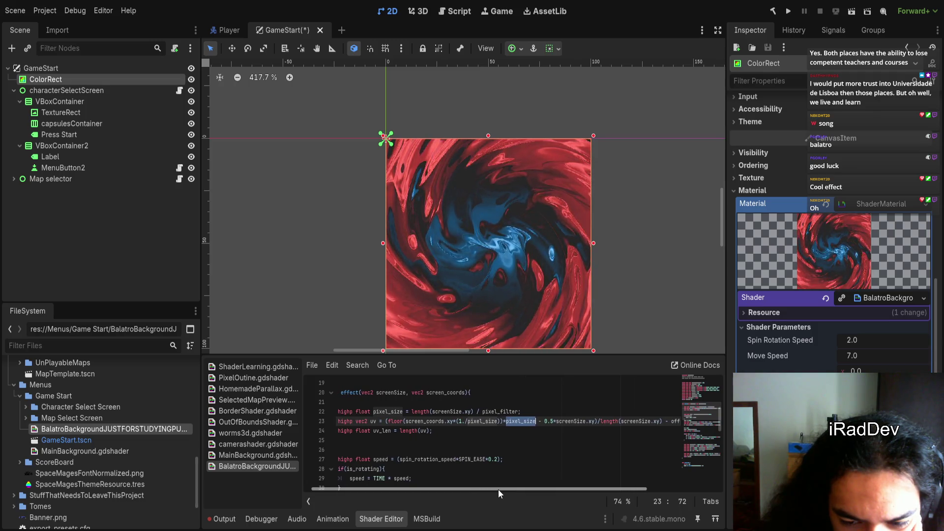
click(549, 437)
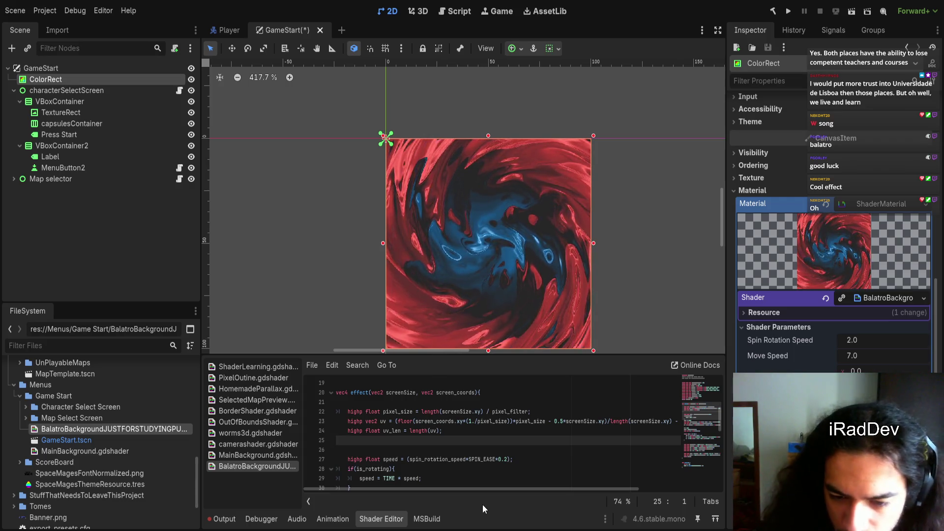
- Zoom the Shader Editor to 96% and indent the empty line after the uv calculations
scroll(469, 459, down, 5)
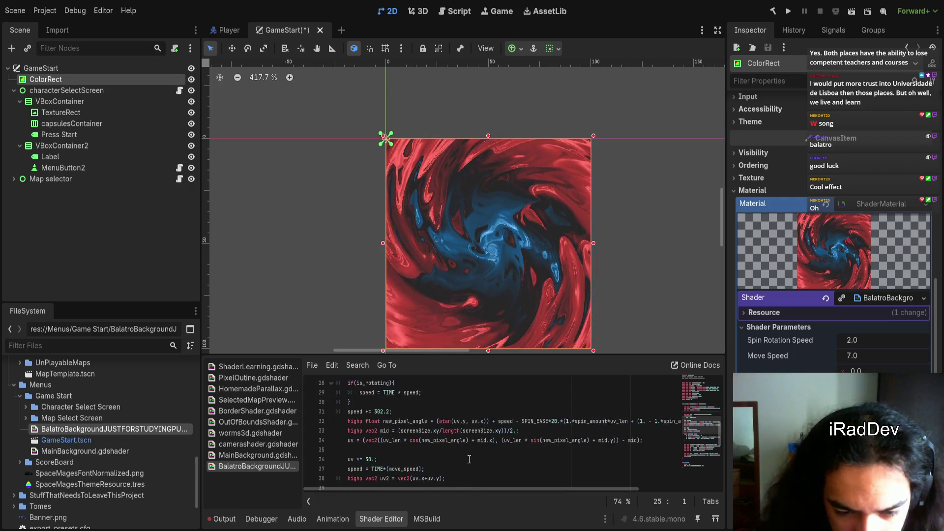
scroll(469, 458, down, 6)
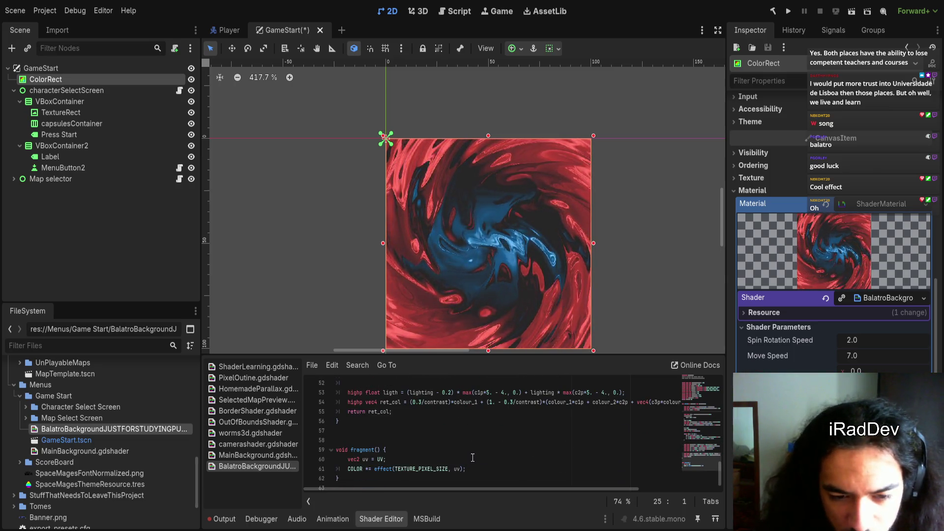
scroll(474, 458, up, 3)
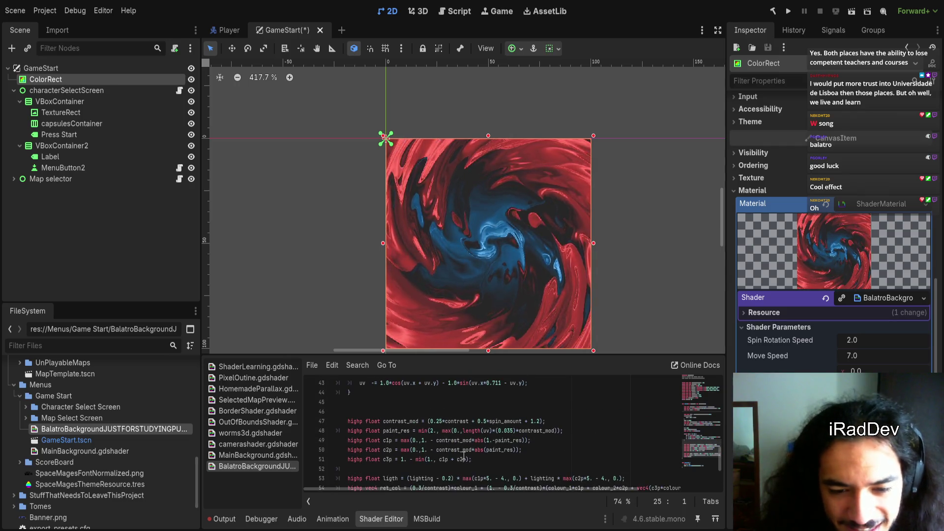
scroll(465, 450, up, 5)
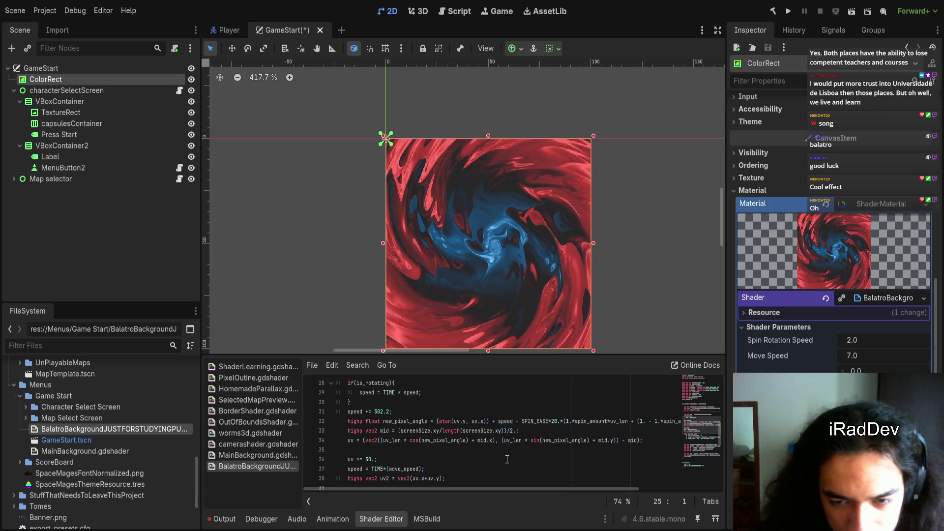
scroll(505, 458, up, 3)
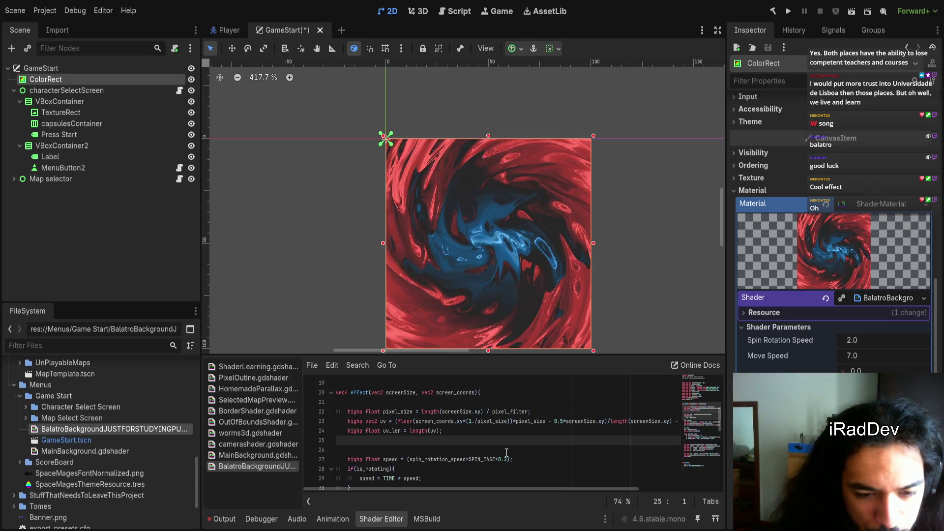
scroll(505, 452, down, 3)
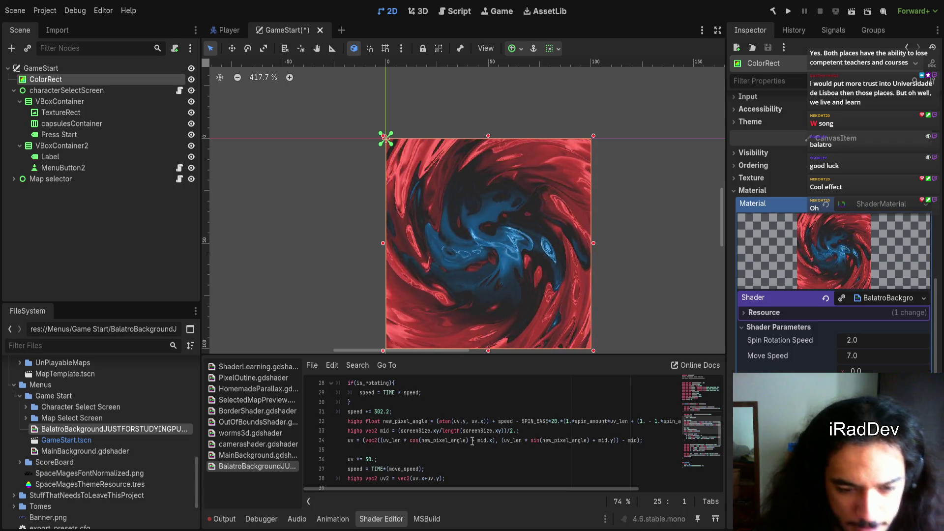
scroll(476, 443, up, 1)
key(Tab)
scroll(474, 446, up, 2)
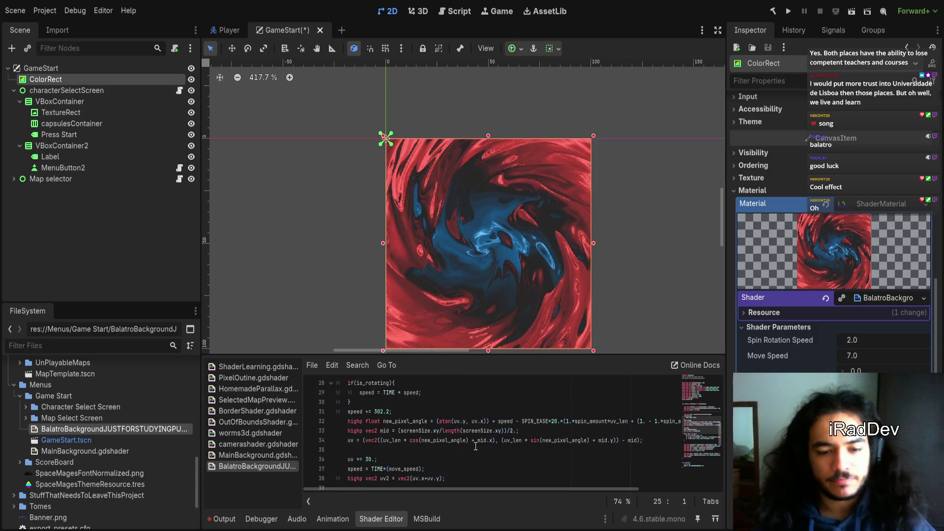
ctrl+scroll(471, 448, up, 5)
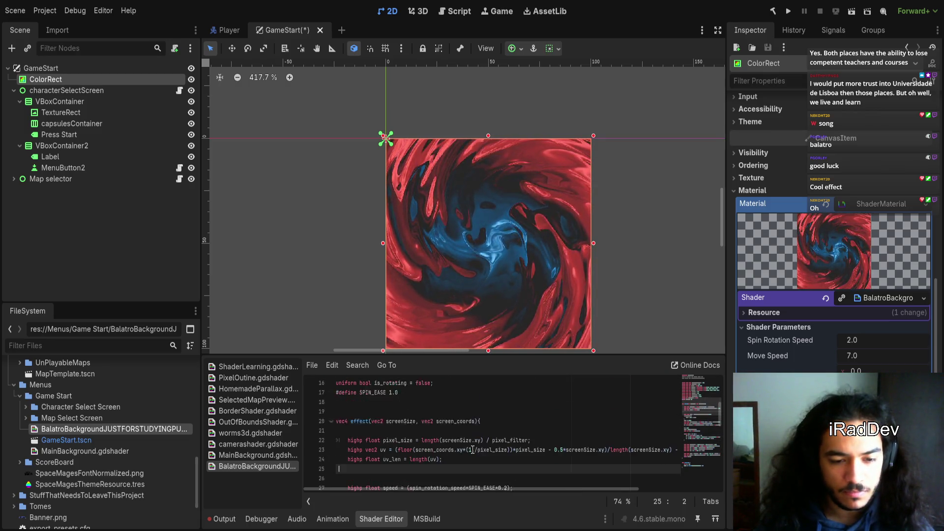
scroll(411, 450, down, 1)
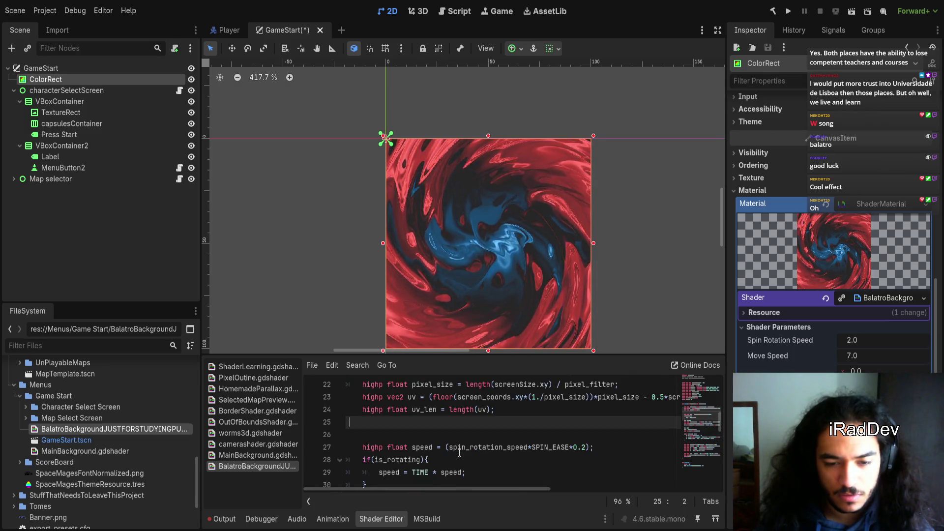
ctrl+scroll(411, 451, down, 1)
click(359, 408)
- Insert blank lines above uv_len and write 'return vec4(uv.xy, 0, 1);' on line 24
key(Return)
key(Return)
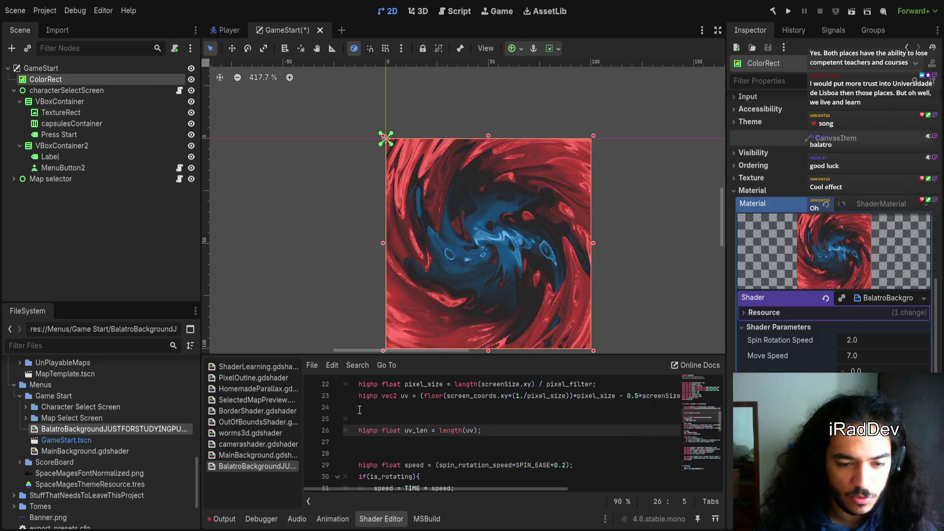
key(Up)
key(Up)
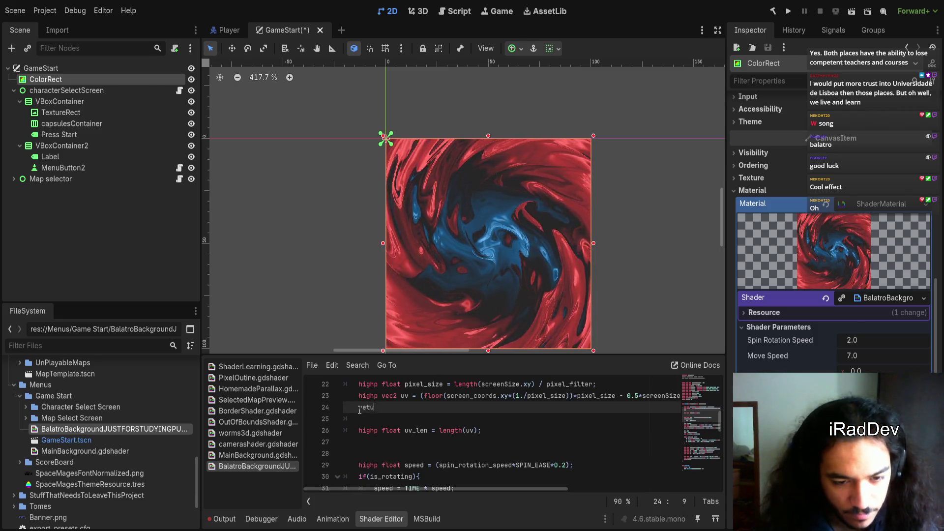
text(return vec)
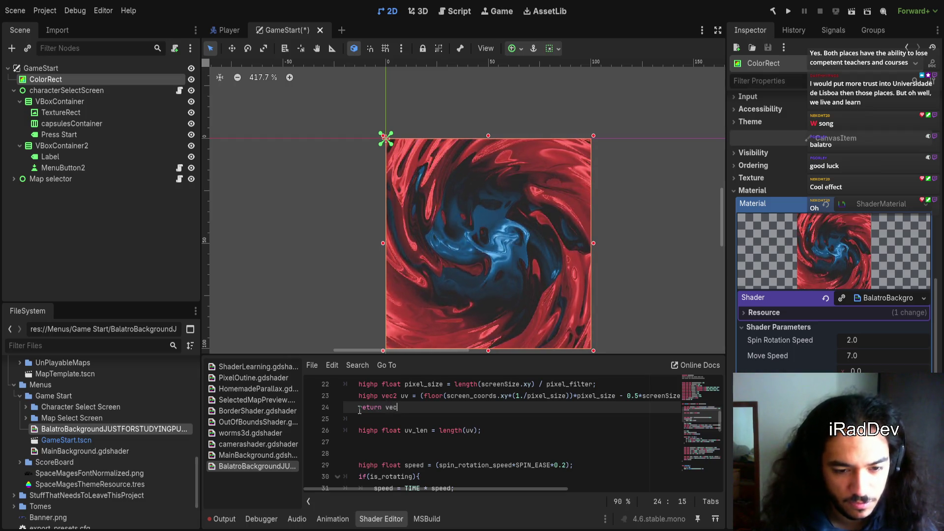
text(4()
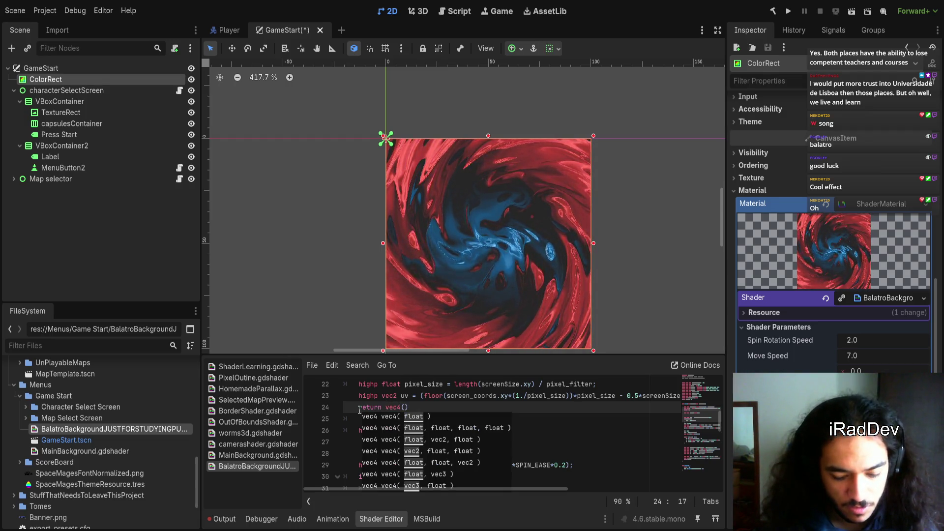
text(uv,)
key(BackSpace)
text(.xy, 0,1)
key(BackSpace)
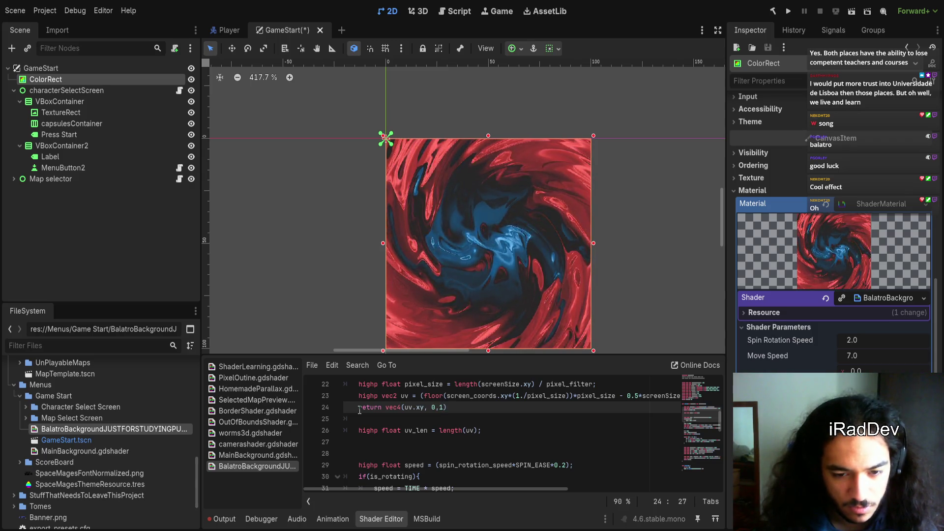
text(1);)
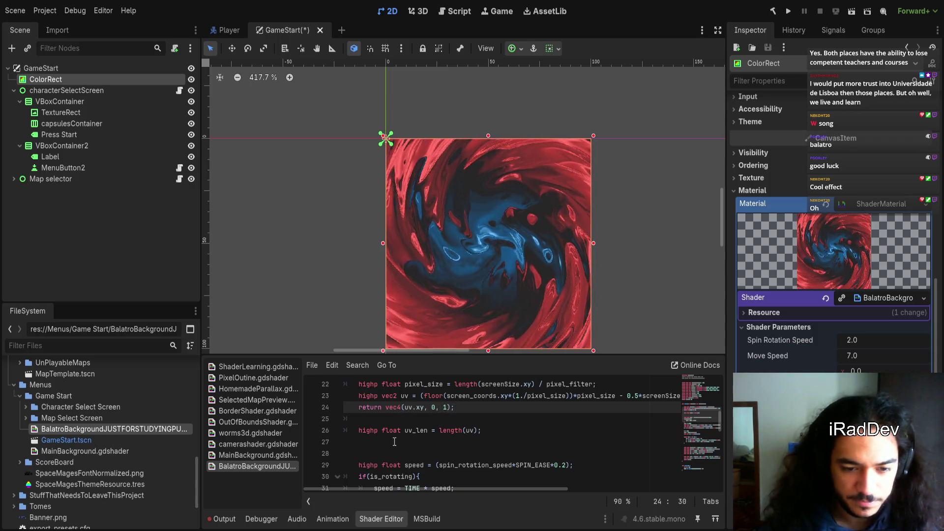
- Nudge the shader's offset parameter in the Inspector, then reset it to 0.0
scroll(590, 303, down, 2)
scroll(590, 302, right, 1)
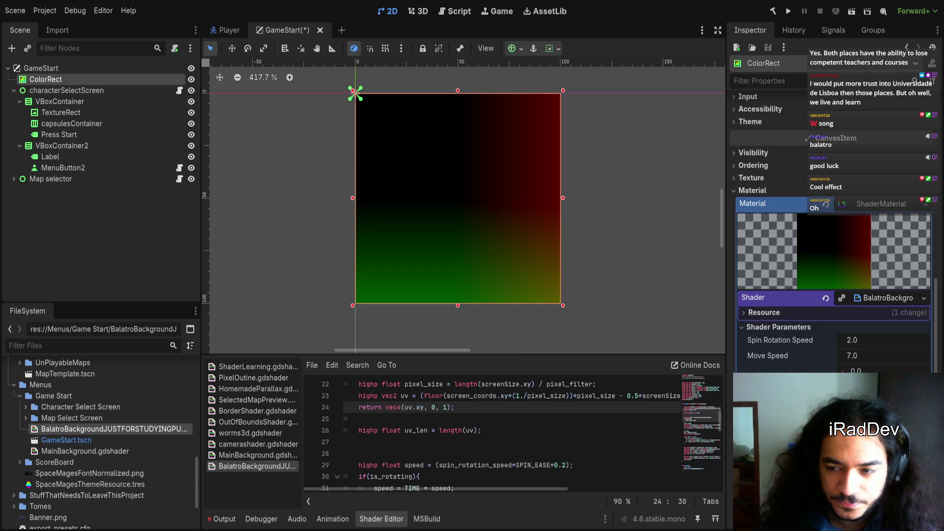
mouse_move(865, 370)
mouse_down()
mouse_move(850, 387)
mouse_move(860, 386)
mouse_up()
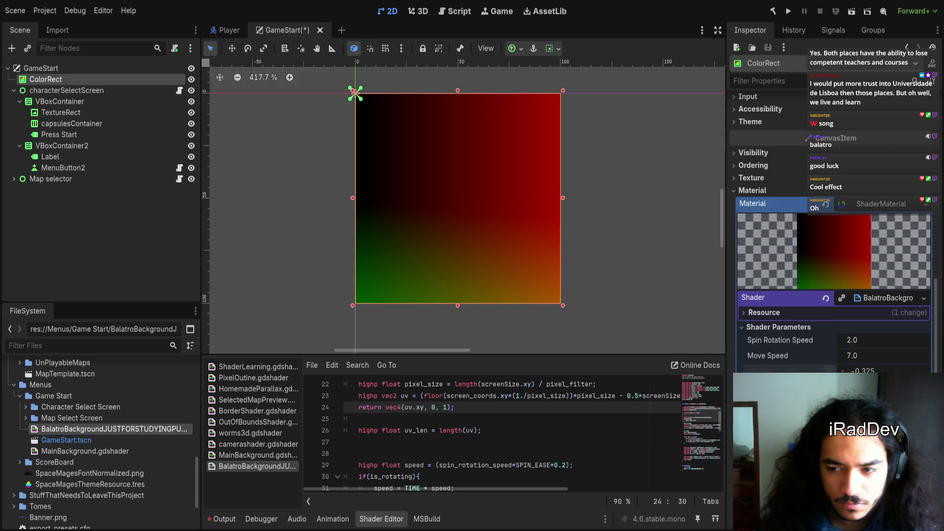
drag(855, 386, 866, 386)
scroll(563, 305, up, 3)
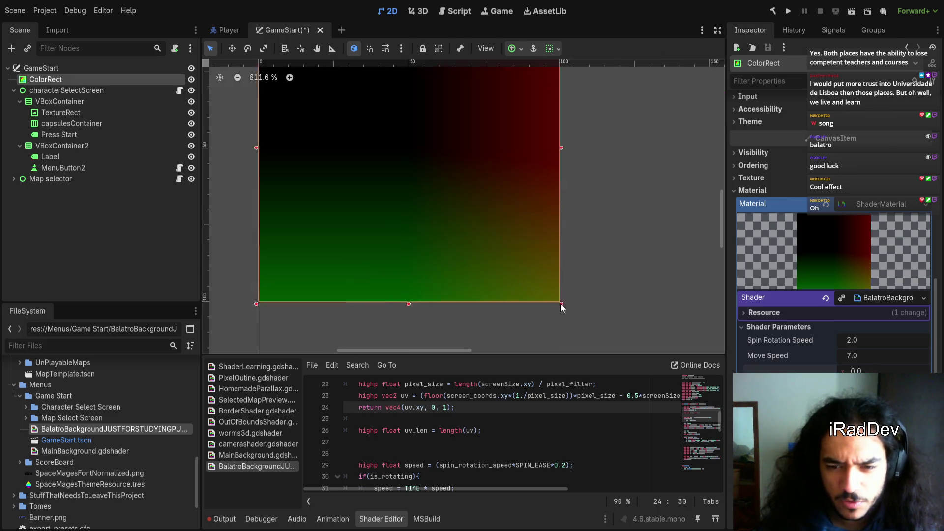
scroll(399, 238, up, 10)
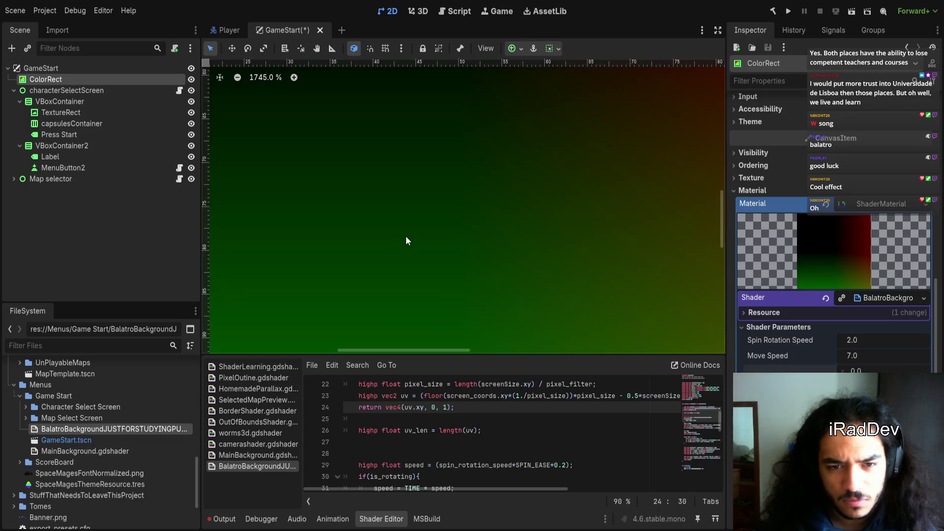
scroll(498, 276, down, 4)
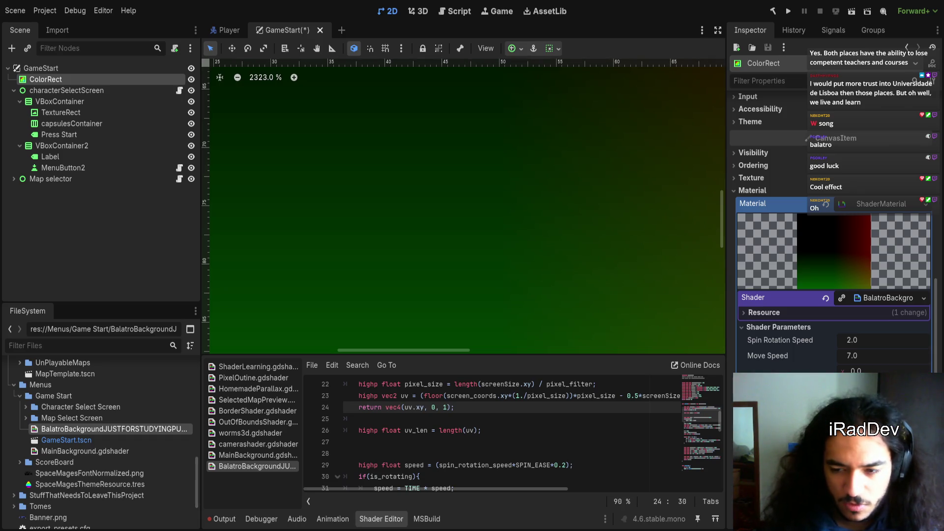
scroll(543, 306, down, 4)
scroll(541, 304, down, 4)
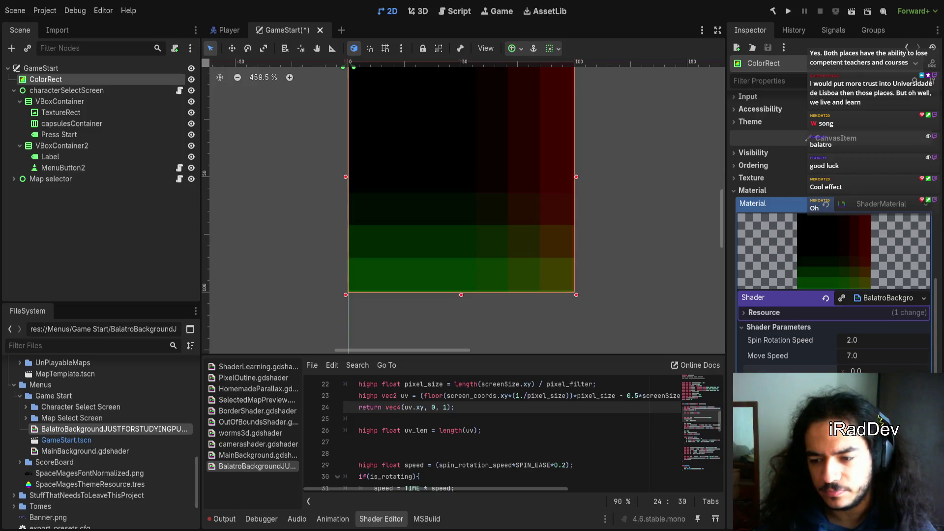
triple_click(424, 406)
- Delete the UV debug return line so the red-and-blue swirl renders again
key(BackSpace)
key(BackSpace)
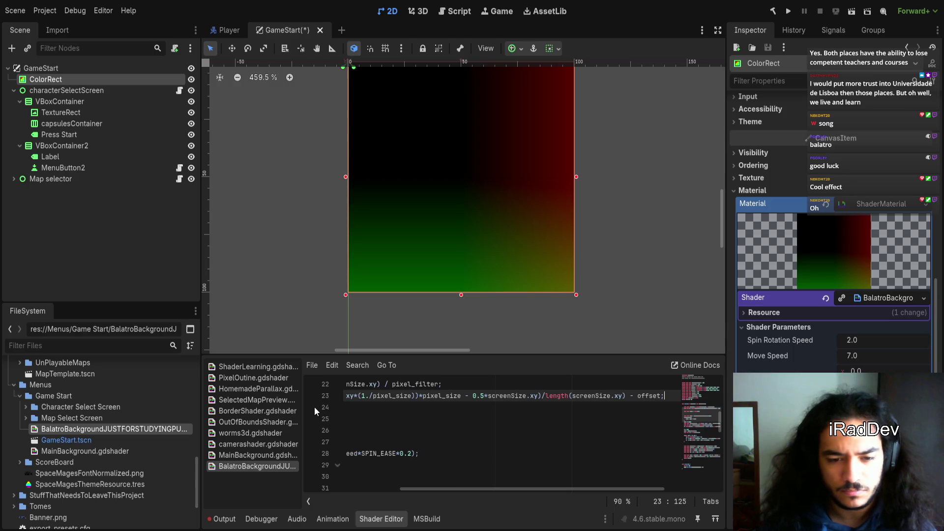
ctrl+scroll(460, 447, down, 3)
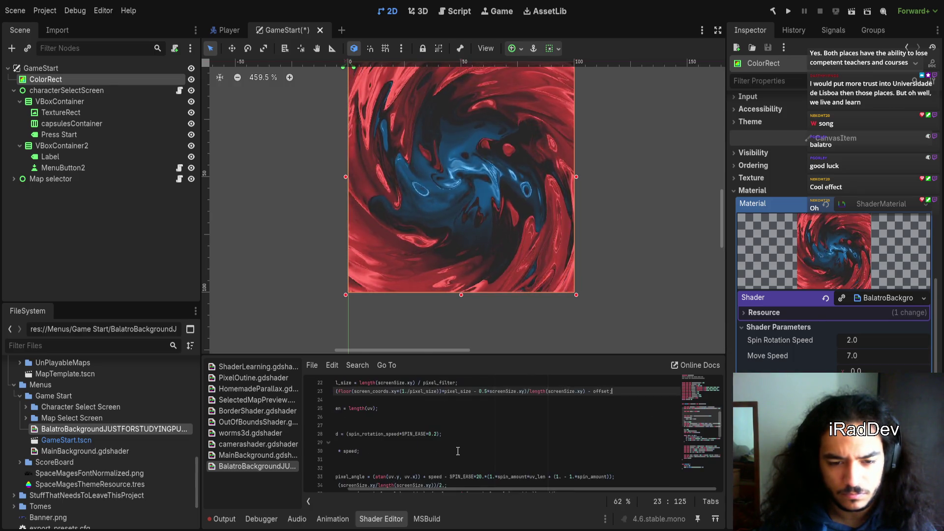
drag(411, 488, 364, 487)
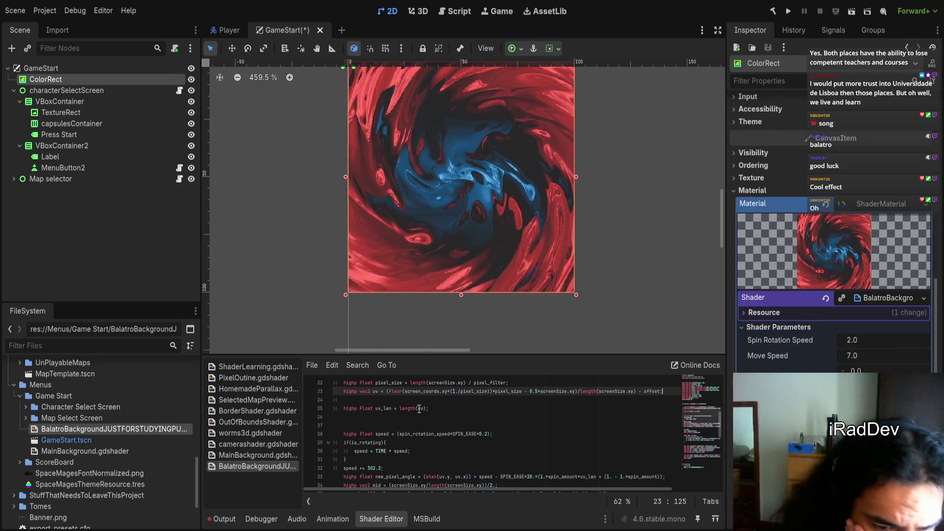
click(389, 403)
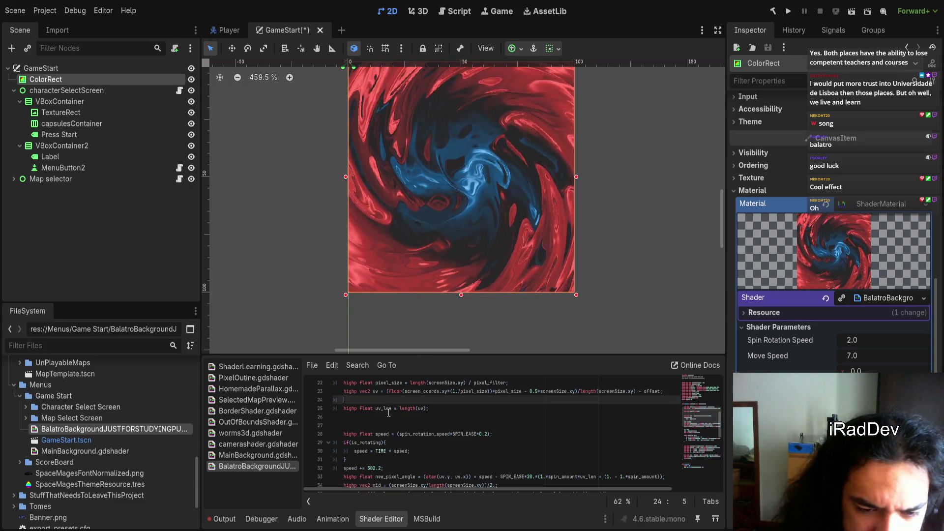
- Open a new blank line after line 26 for a test output
scroll(405, 487, right, 1)
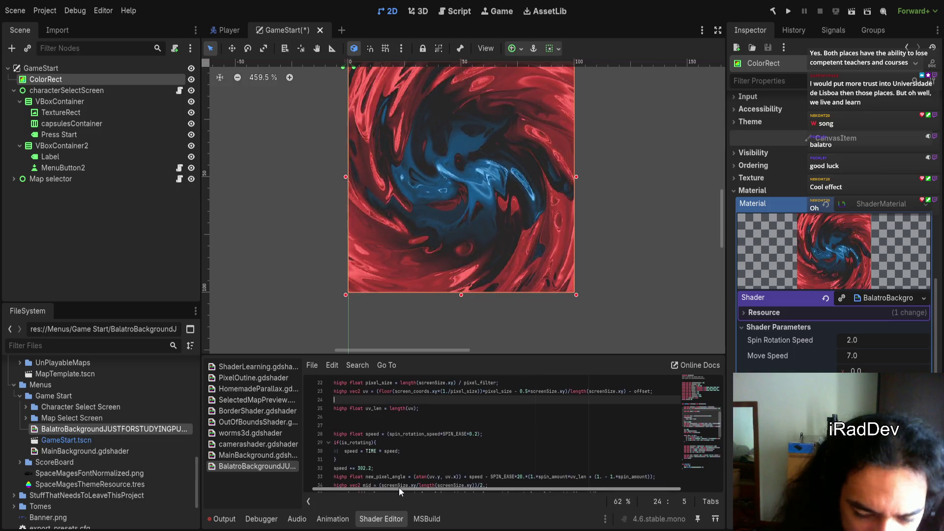
scroll(388, 489, left, 1)
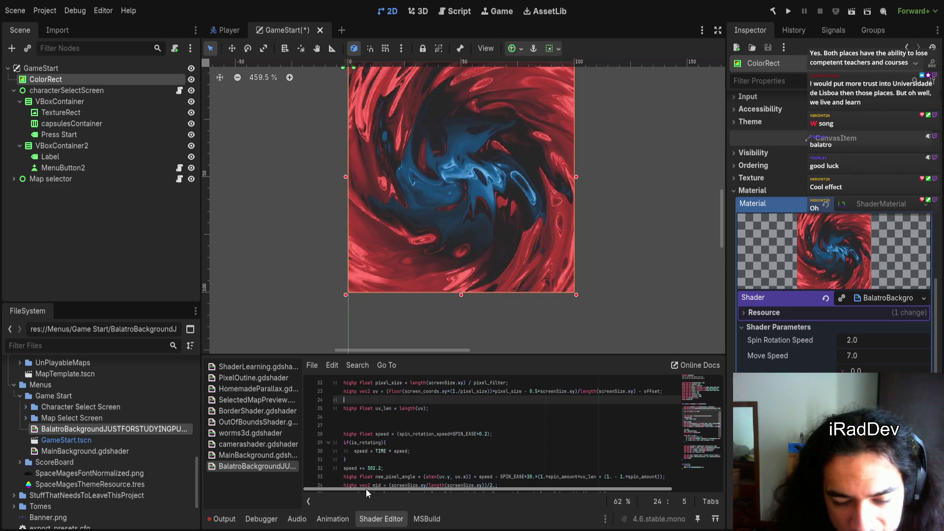
click(373, 417)
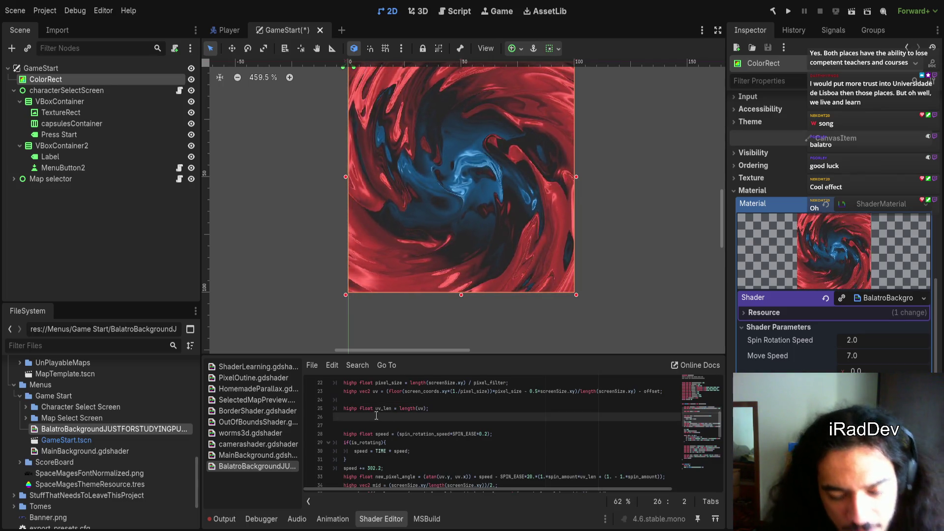
key(Return)
text(r)
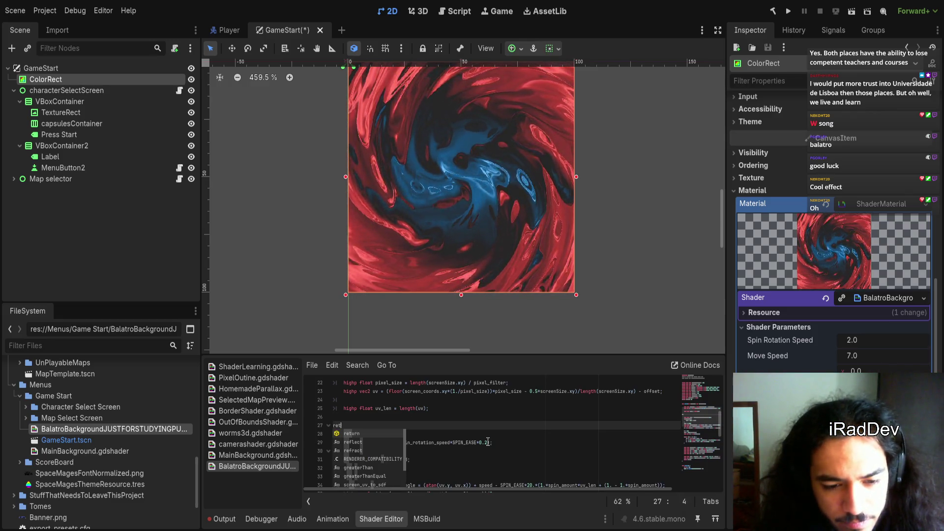
- Write 'return vec4(vec3(1,1,1)*uv_len, 1);' on line 27 to show the grey radial gradient
text(eturn)
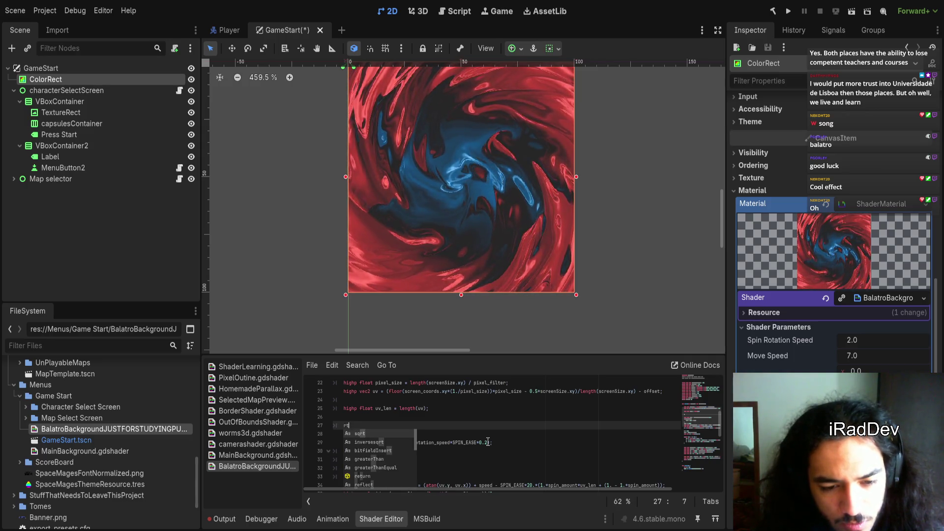
text( vec4)
key(BackSpace)
text((1,1,1,1);)
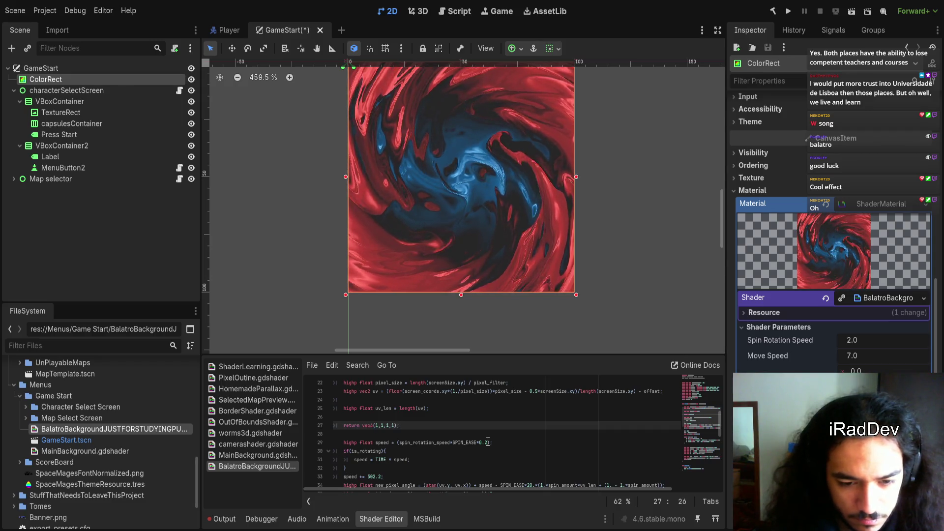
key(Left)
key(Left)
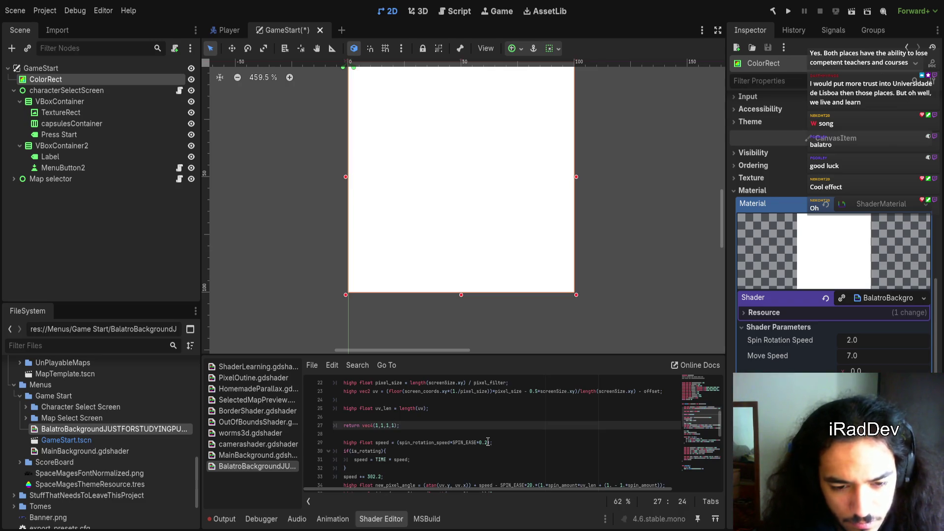
key(shift+Left)
key(shift+Left)
key(shift+Left)
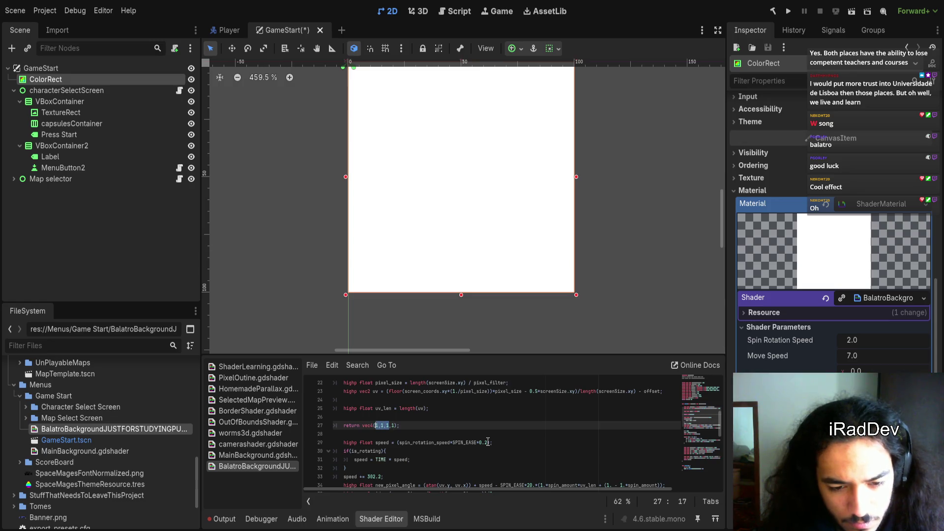
text(()
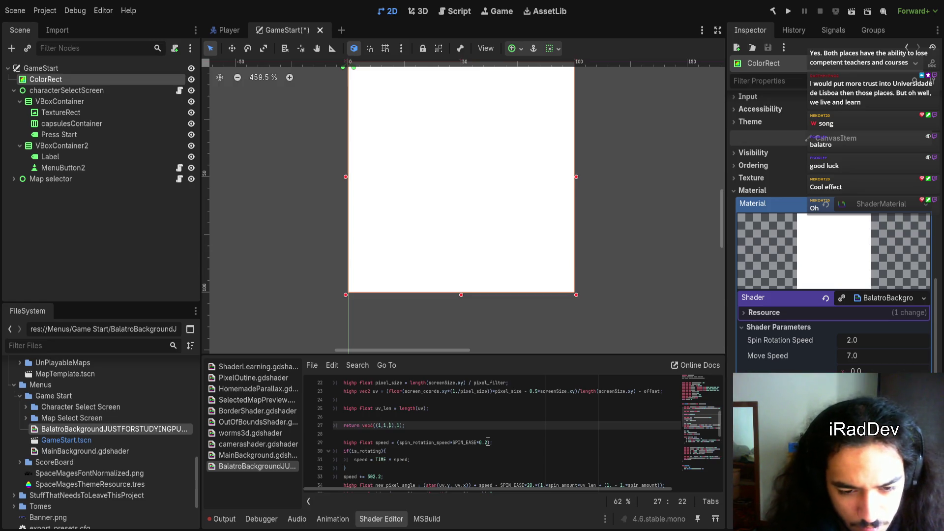
text(vec3)
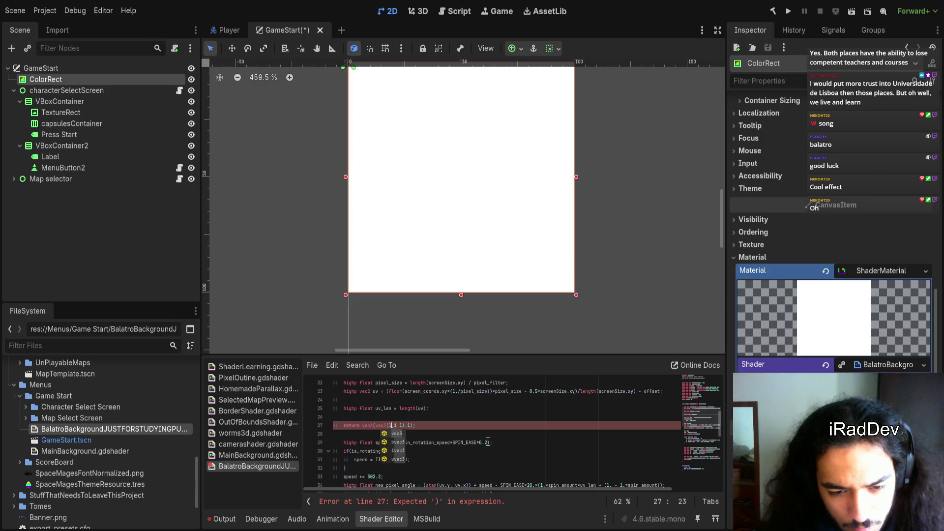
key(Right)
key(Right)
key(Right)
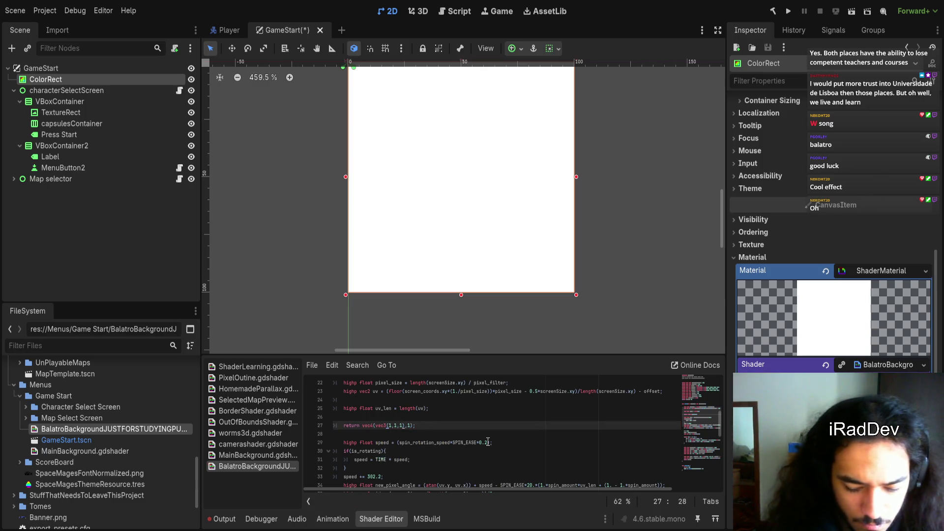
text(*uv)
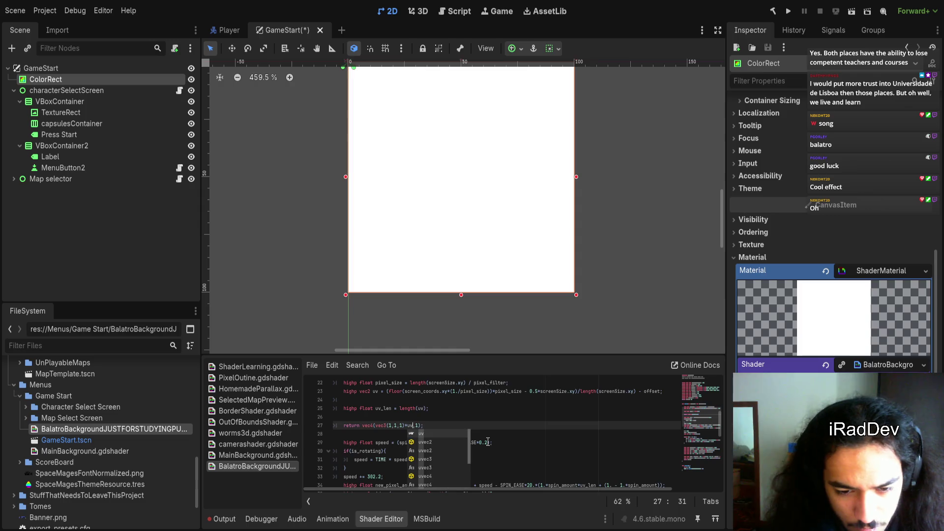
text(_len)
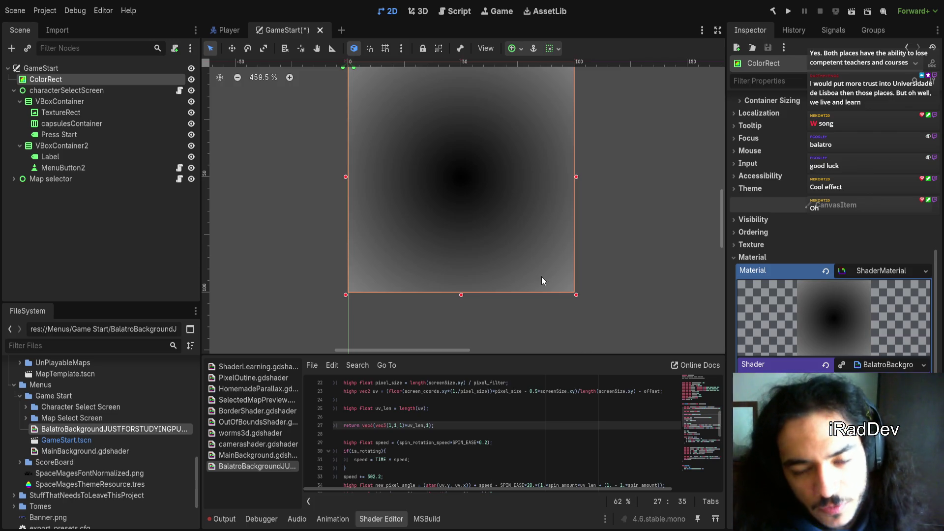
scroll(541, 277, down, 2)
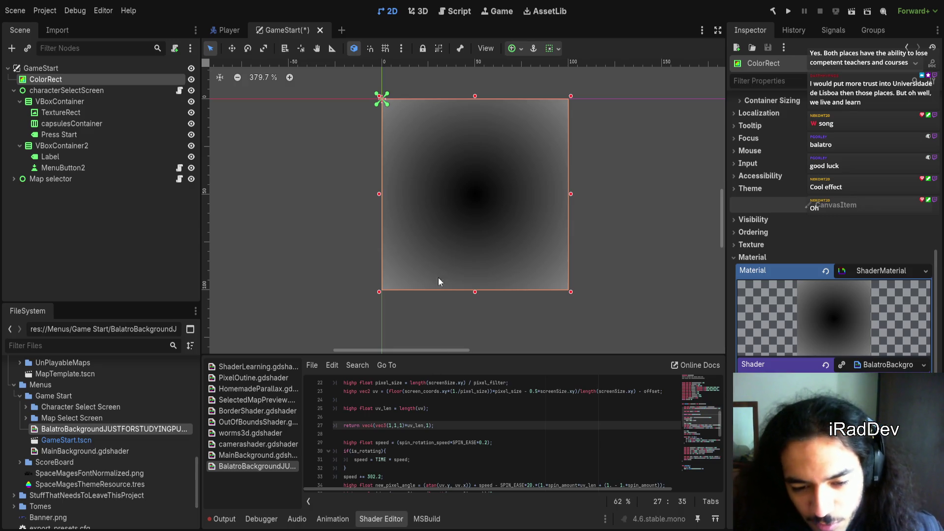
drag(454, 428, 453, 417)
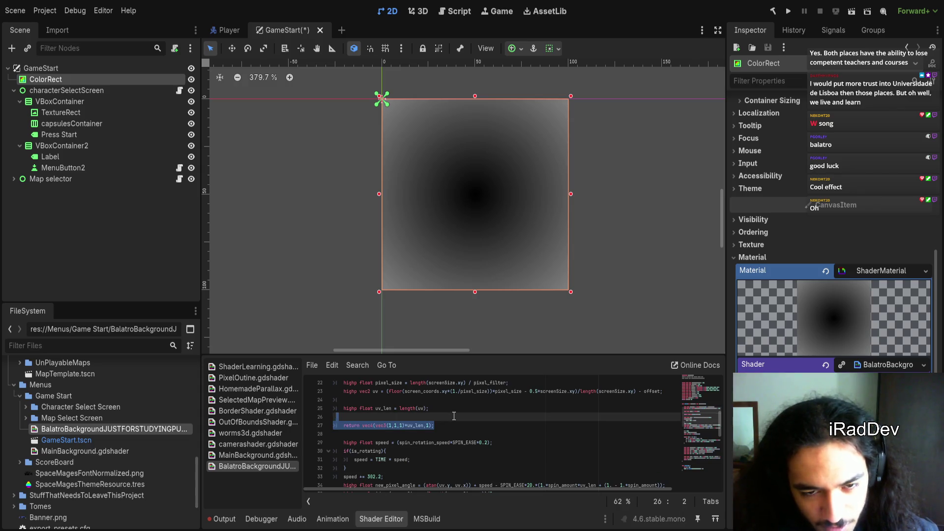
key(BackSpace)
key(BackSpace)
key(BackSpace)
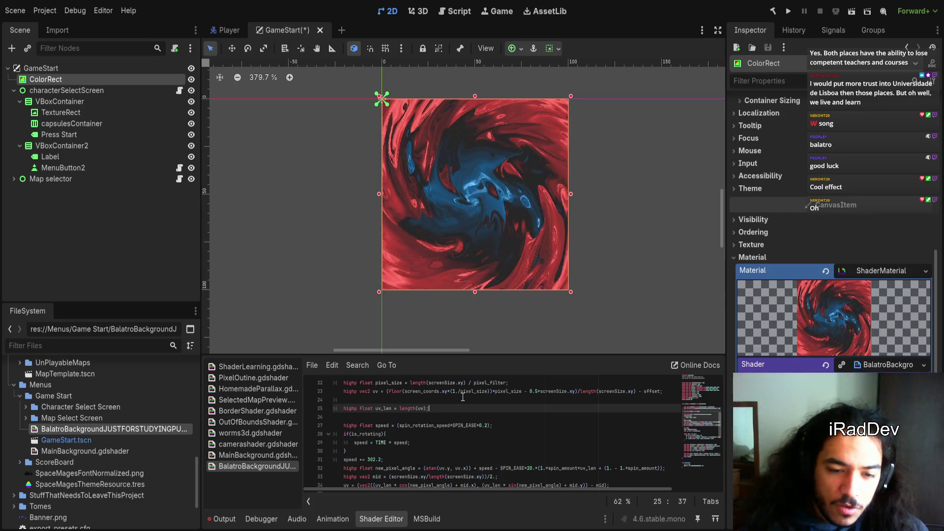
double_click(397, 391)
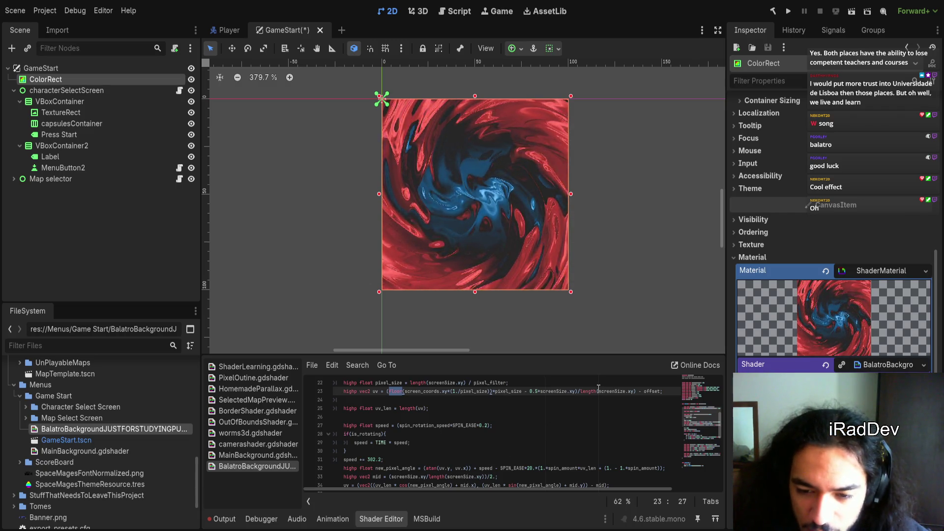
text(floor)
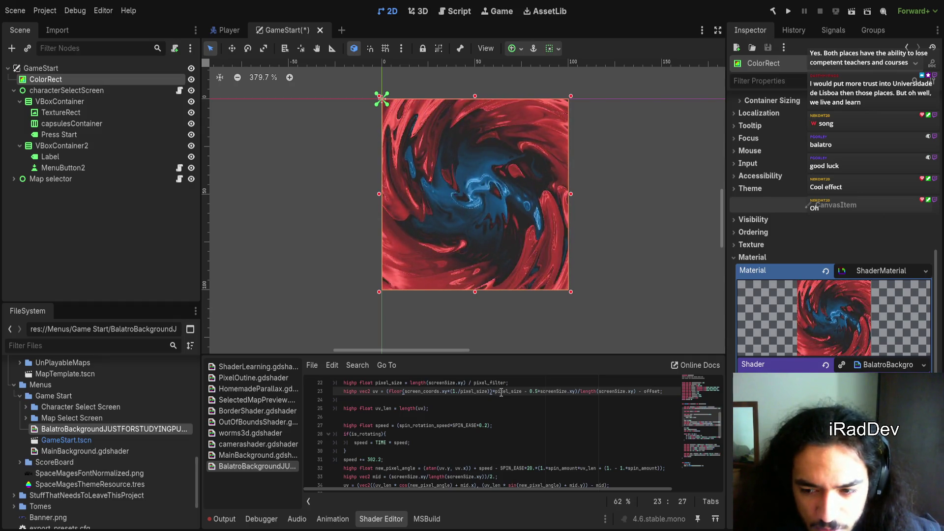
scroll(494, 396, up, 1)
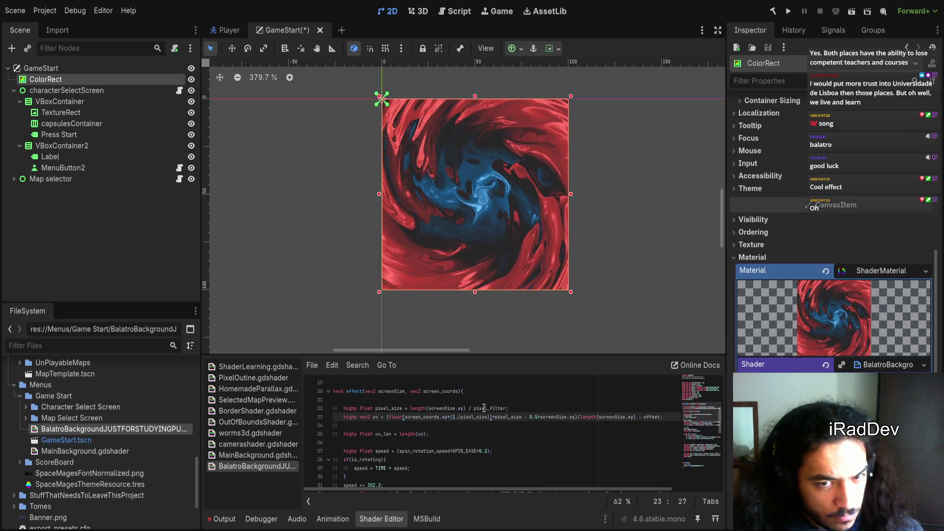
scroll(487, 268, up, 5)
scroll(486, 270, up, 5)
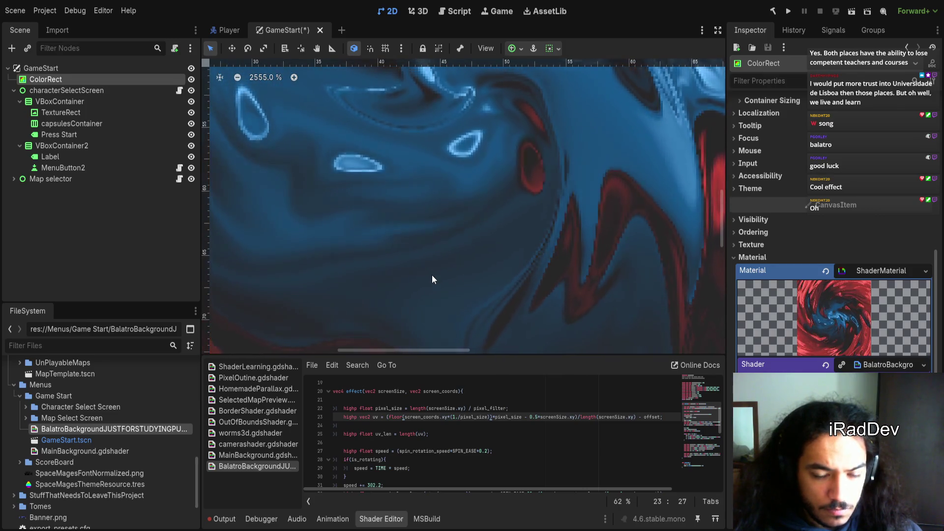
scroll(433, 278, down, 5)
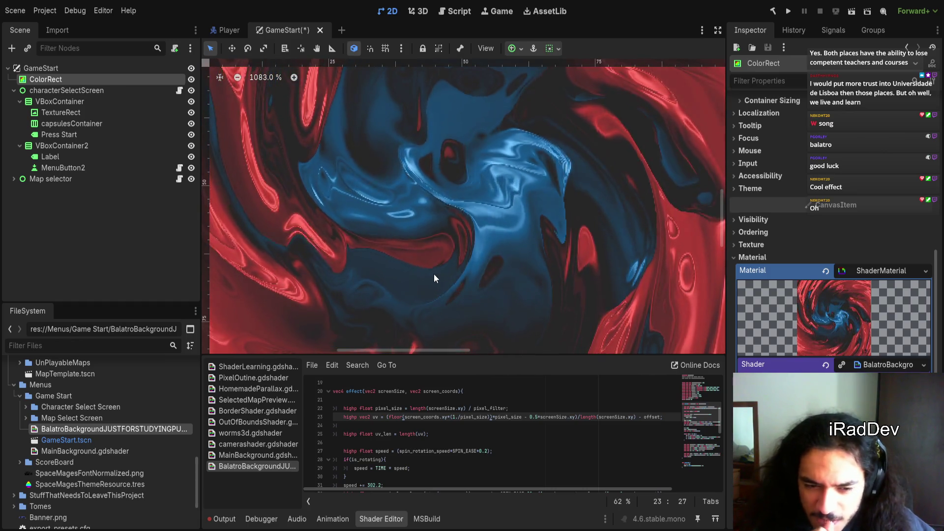
scroll(505, 429, up, 4)
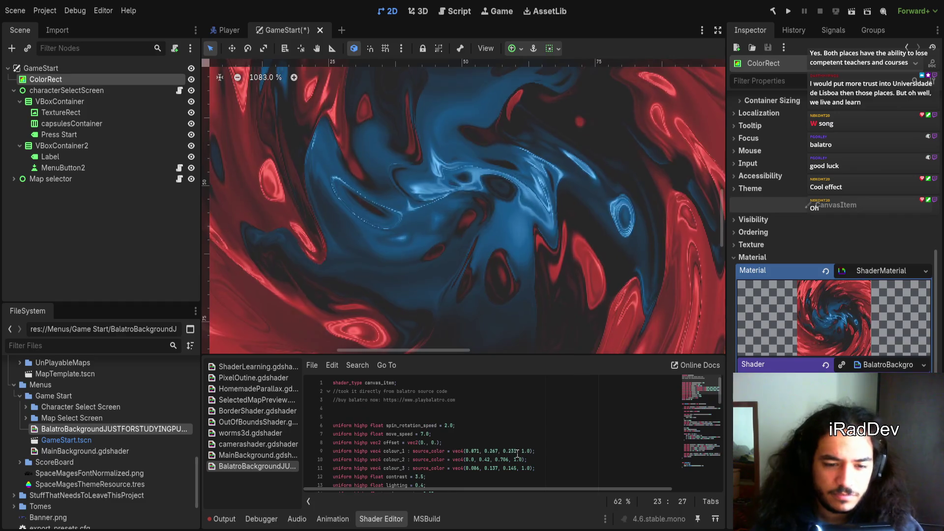
scroll(503, 411, down, 1)
scroll(499, 418, down, 4)
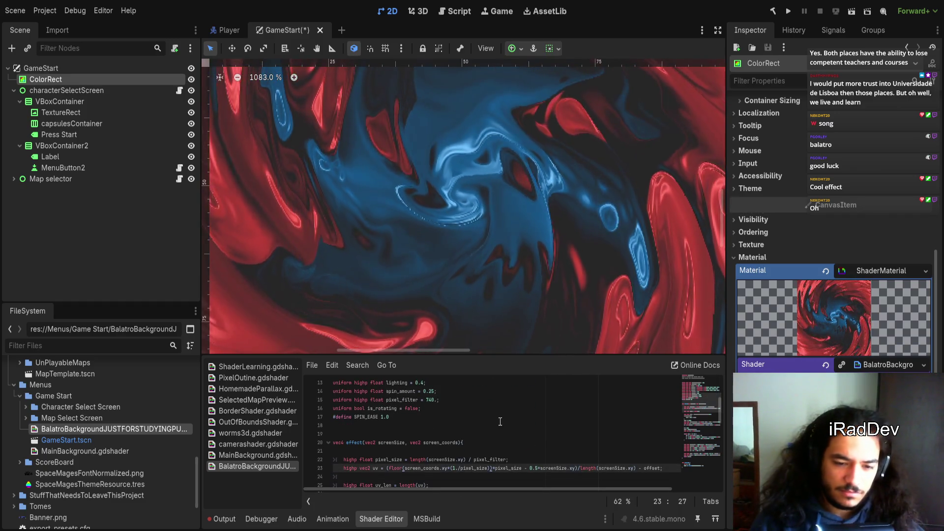
scroll(467, 418, up, 1)
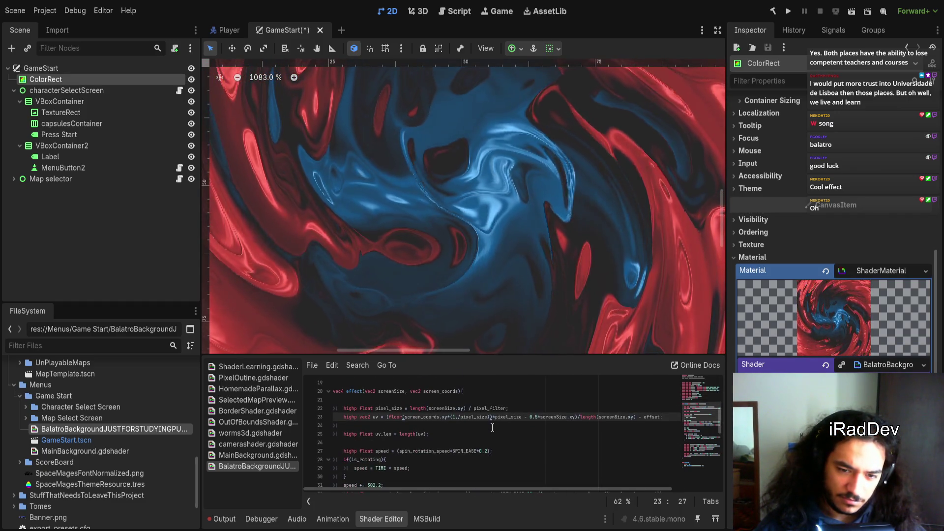
double_click(389, 391)
scroll(387, 395, down, 10)
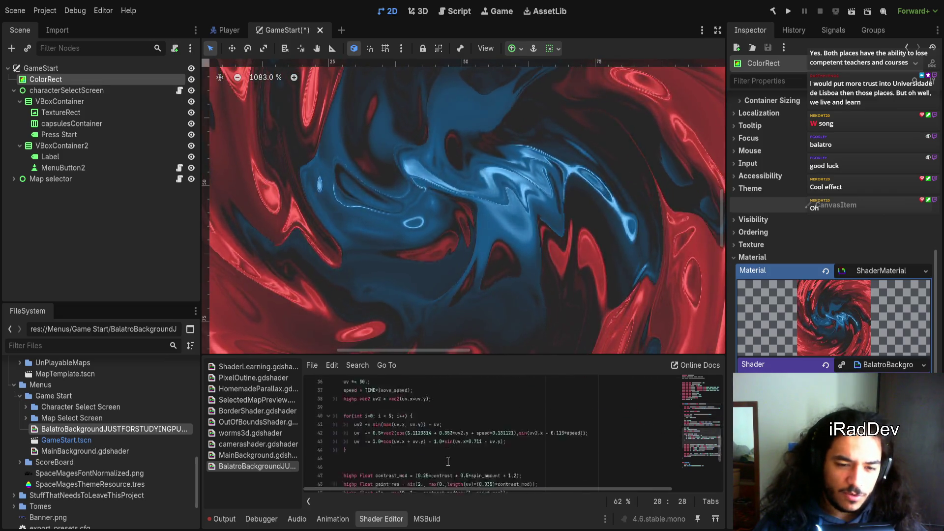
double_click(411, 462)
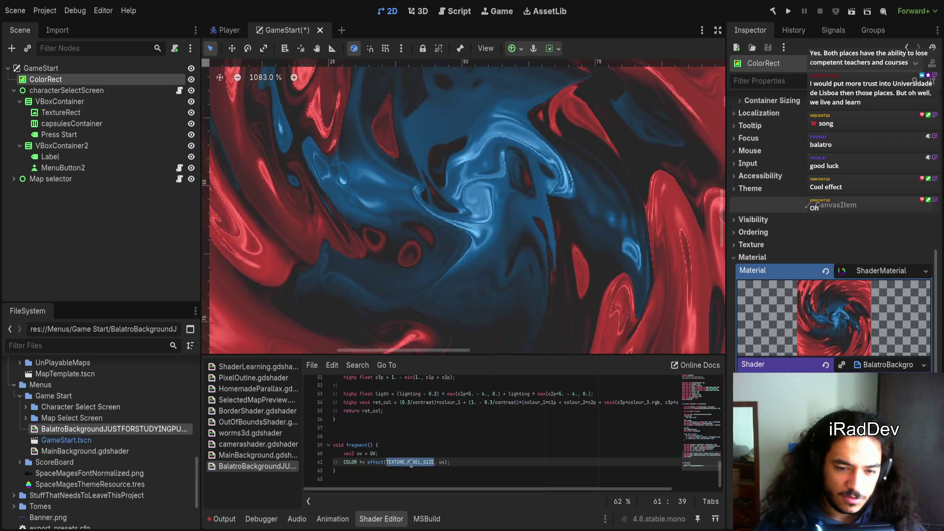
scroll(418, 461, up, 9)
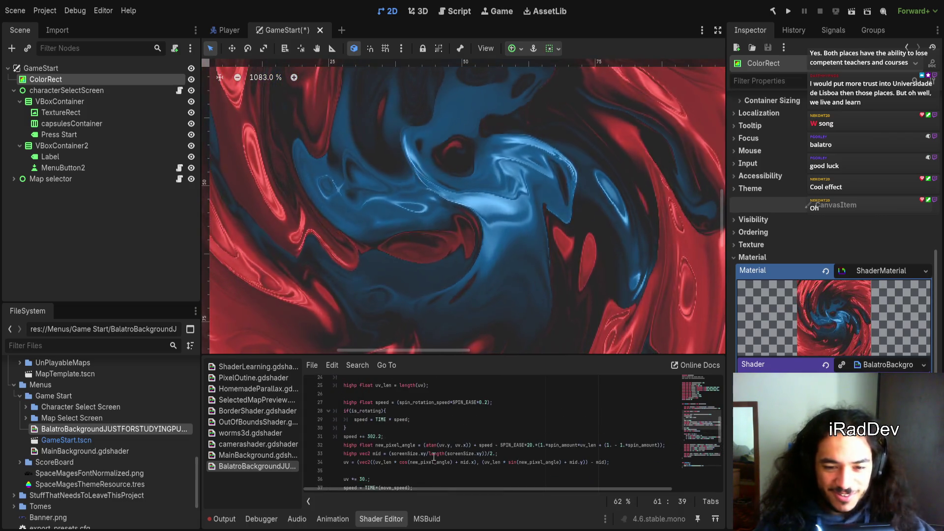
scroll(436, 458, up, 3)
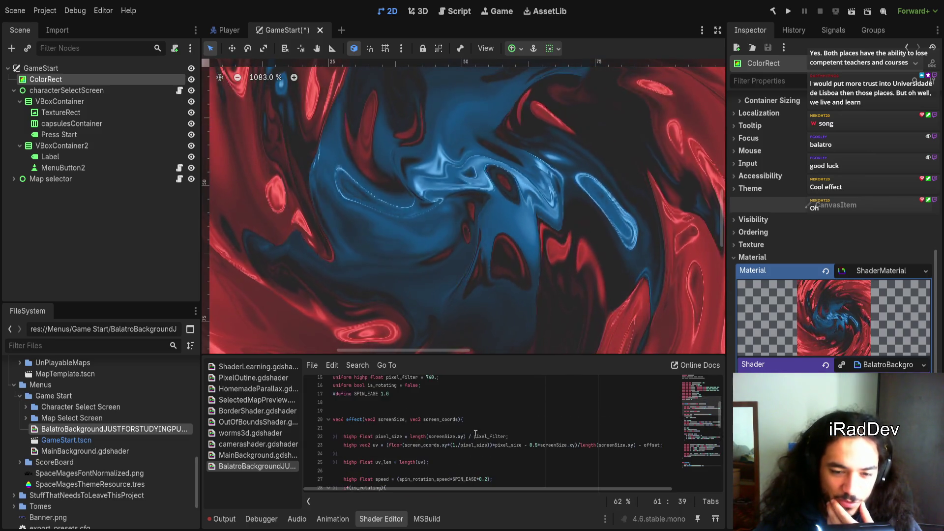
double_click(481, 435)
scroll(480, 435, up, 1)
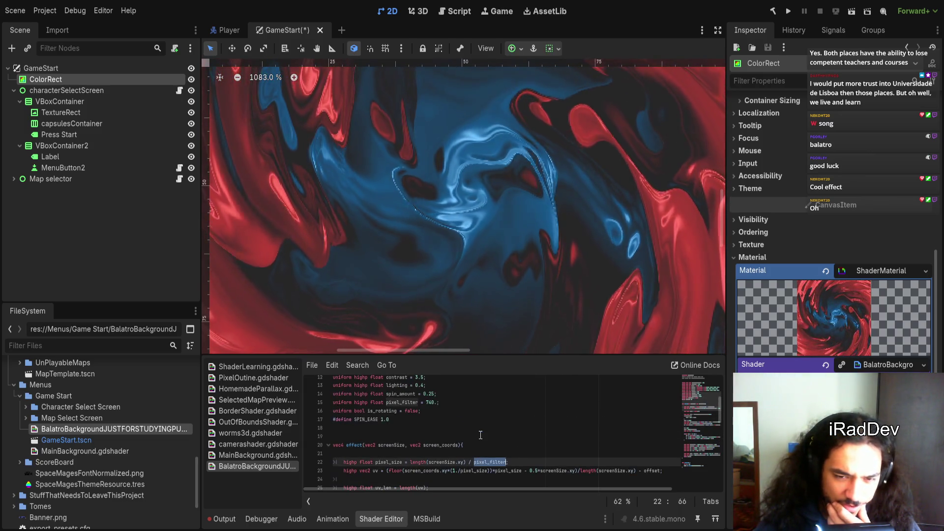
double_click(430, 403)
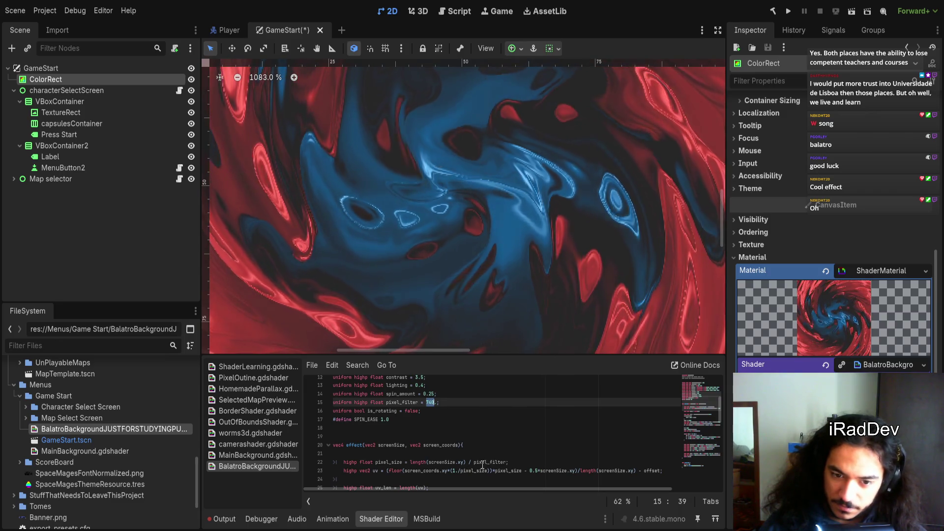
- Test pixel_filter 1 on line 15, then undo and reset Pixel Filter in the Inspector
text(1)
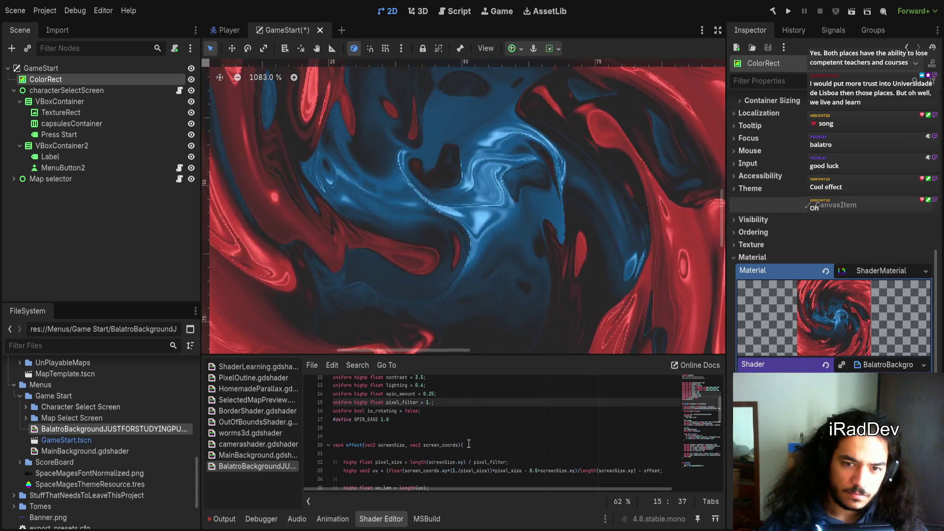
scroll(486, 243, down, 5)
key(ctrl+z)
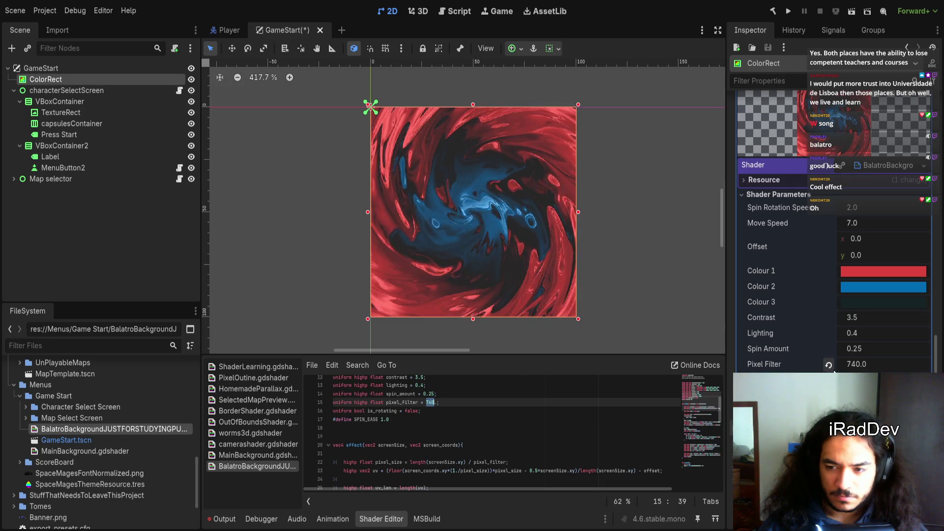
key(Left)
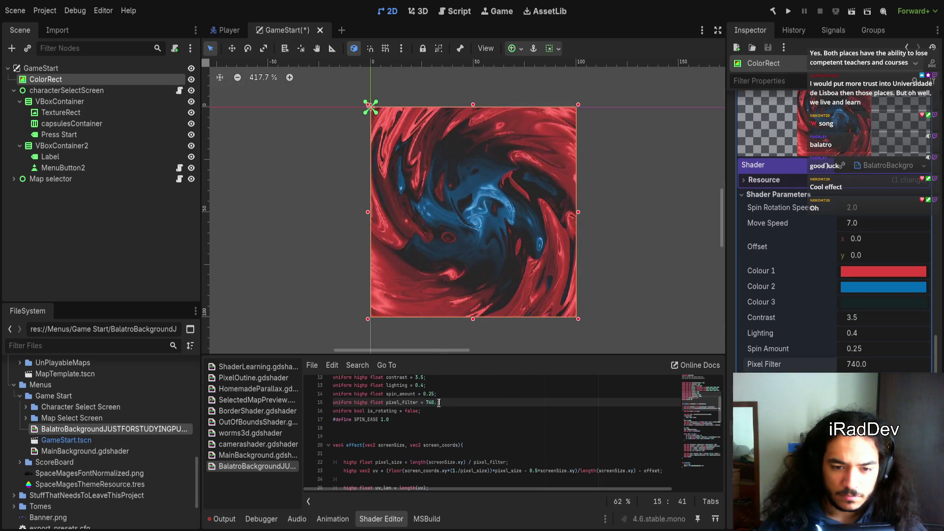
text(1)
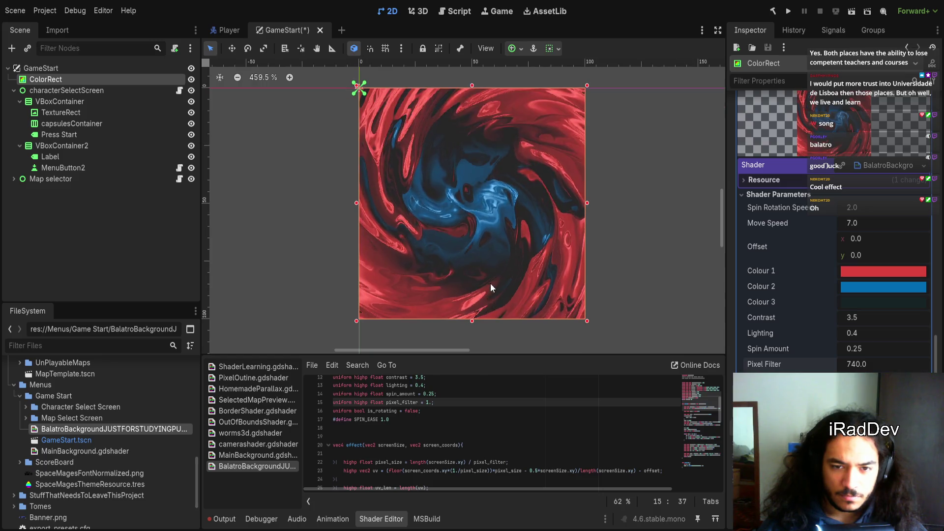
scroll(499, 287, up, 1)
scroll(511, 298, down, 1)
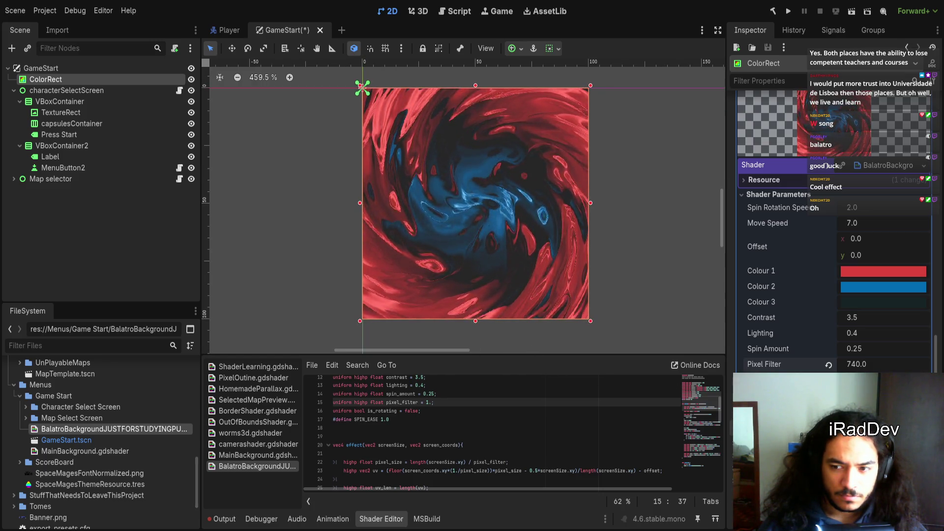
click(828, 365)
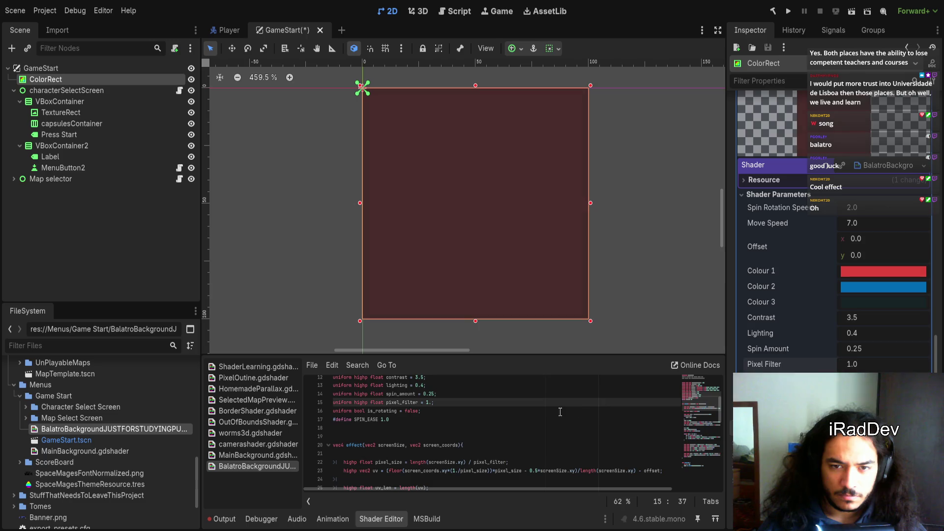
key(ctrl+z)
- Restore pixel_filter to 740 on line 15 of the shader
click(424, 411)
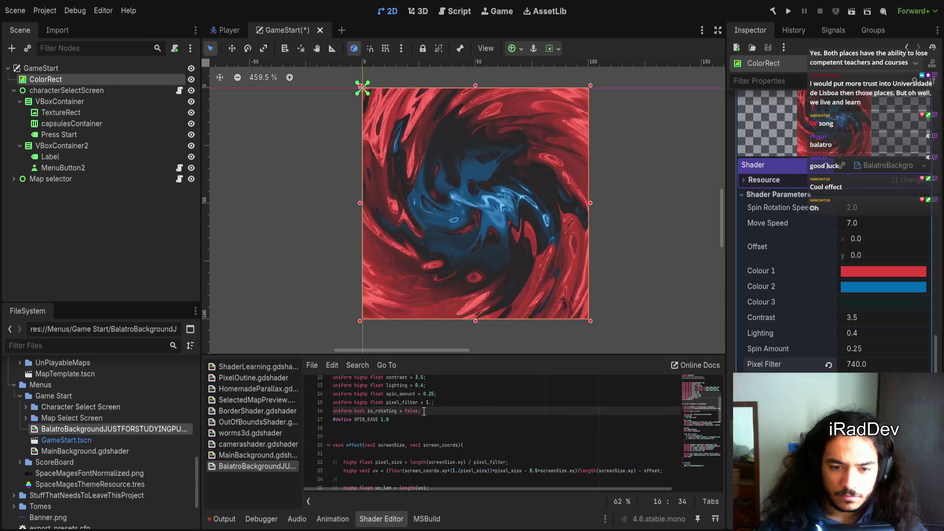
click(426, 402)
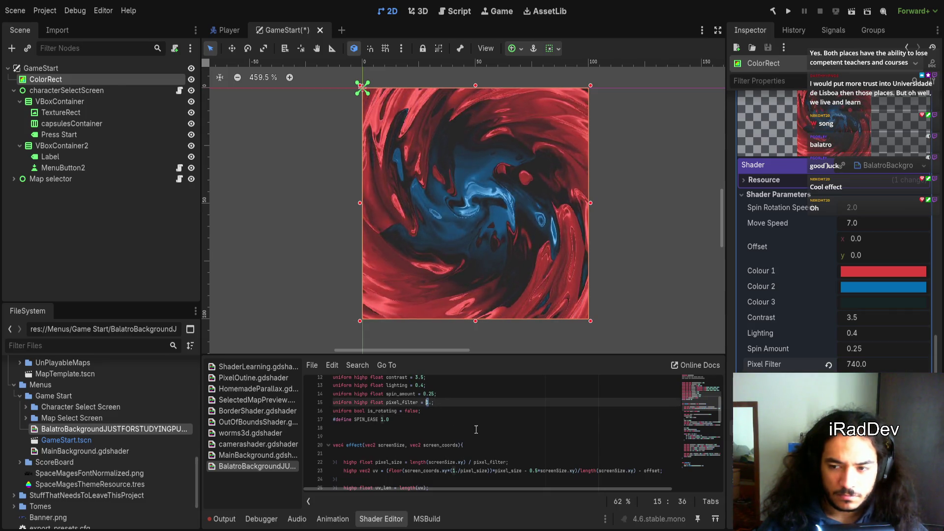
text(40)
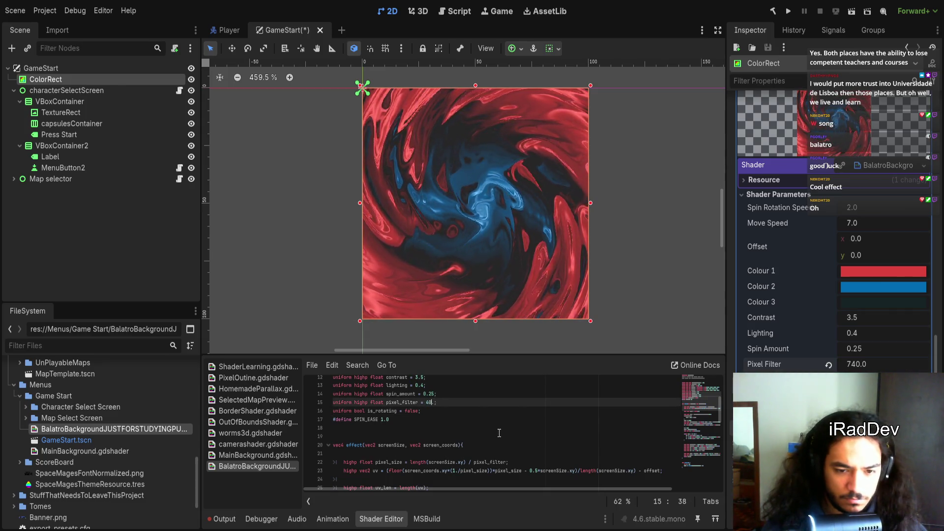
key(BackSpace)
key(BackSpace)
text(740)
key(Return)
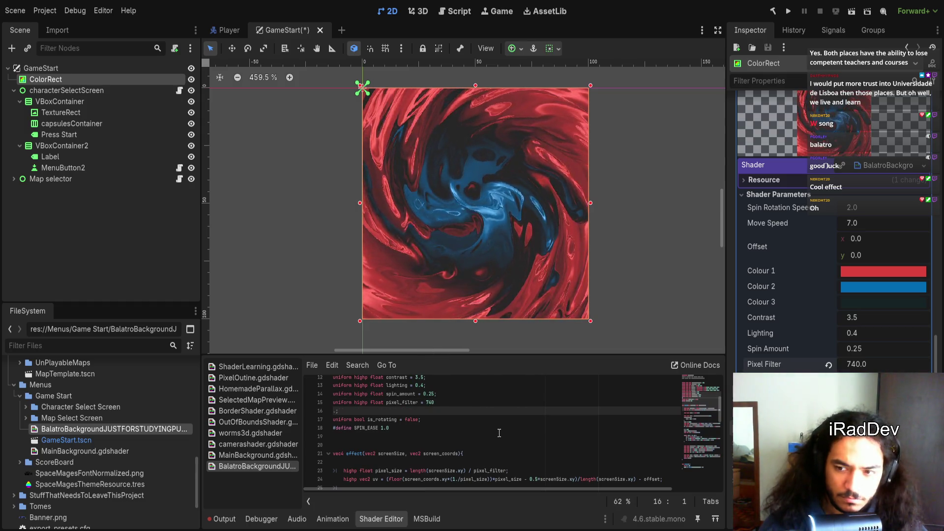
key(BackSpace)
text(.;)
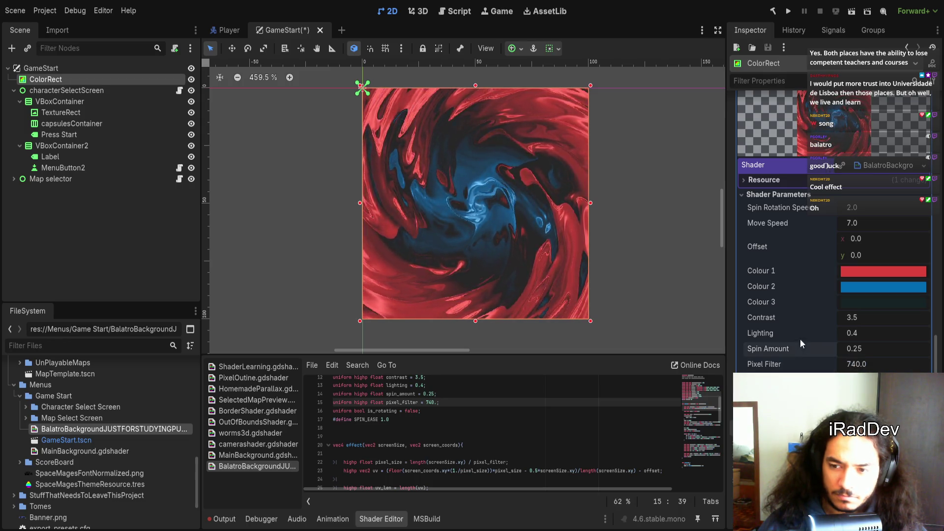
- Deselect the ColorRect and save the GameStart scene
click(644, 317)
key(ctrl+s)
click(439, 407)
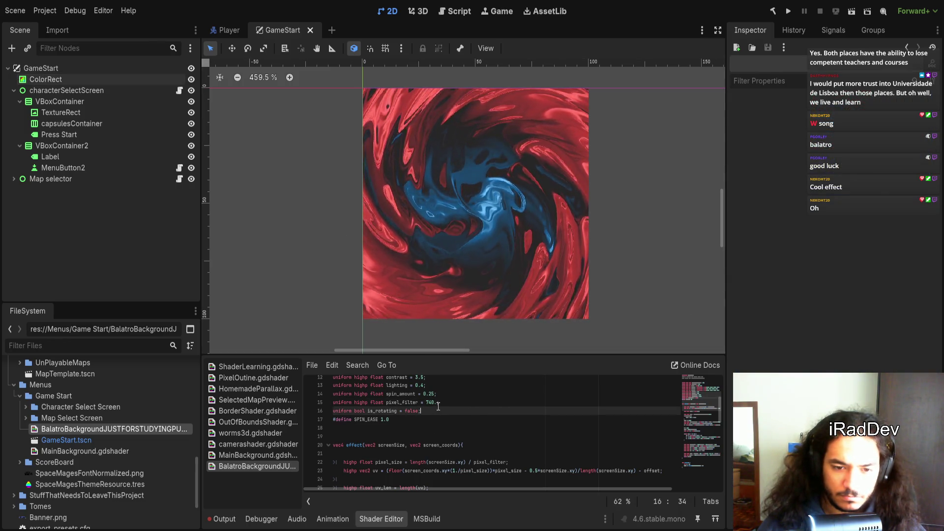
click(431, 445)
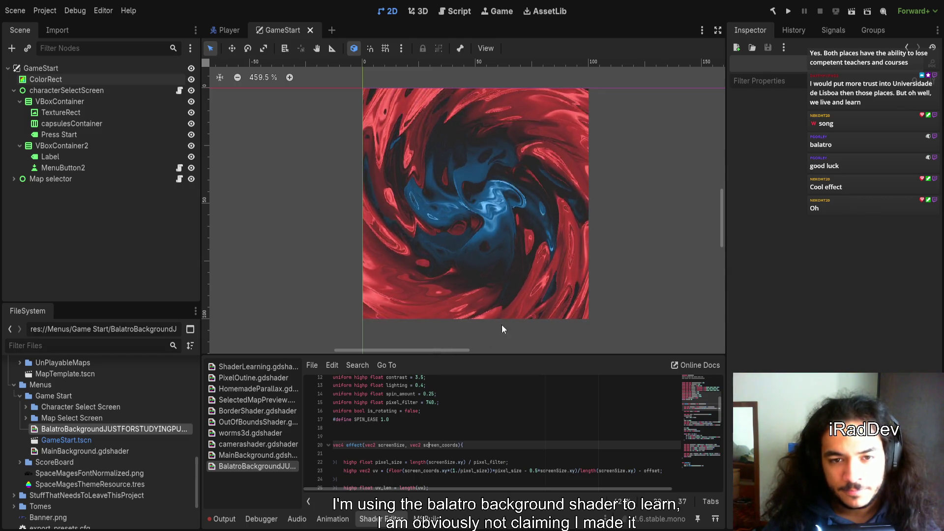
- In fragment(), pick out TEXTURE_PIXEL_SIZE and add a new line below line 61
scroll(457, 422, down, 3)
mouse_move(490, 358)
mouse_down()
mouse_move(501, 68)
mouse_move(499, 218)
mouse_up()
scroll(467, 328, up, 5)
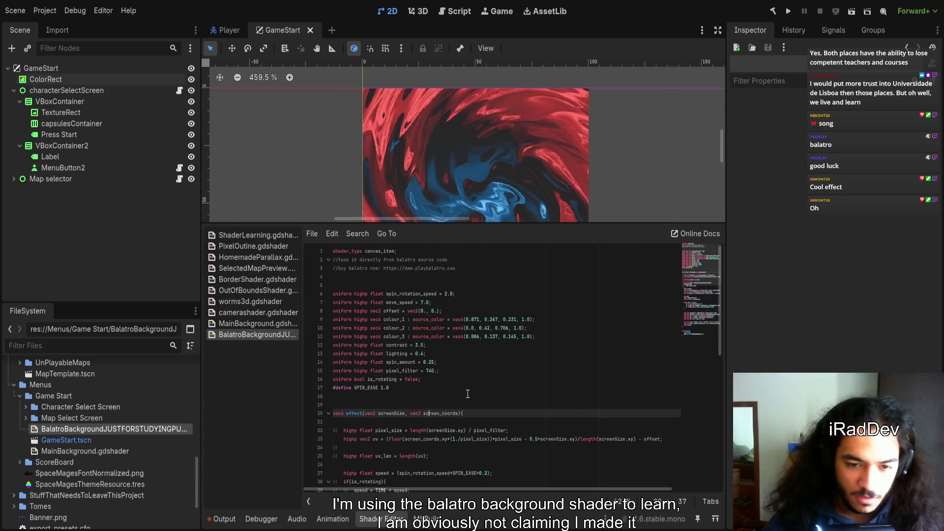
scroll(468, 393, down, 1)
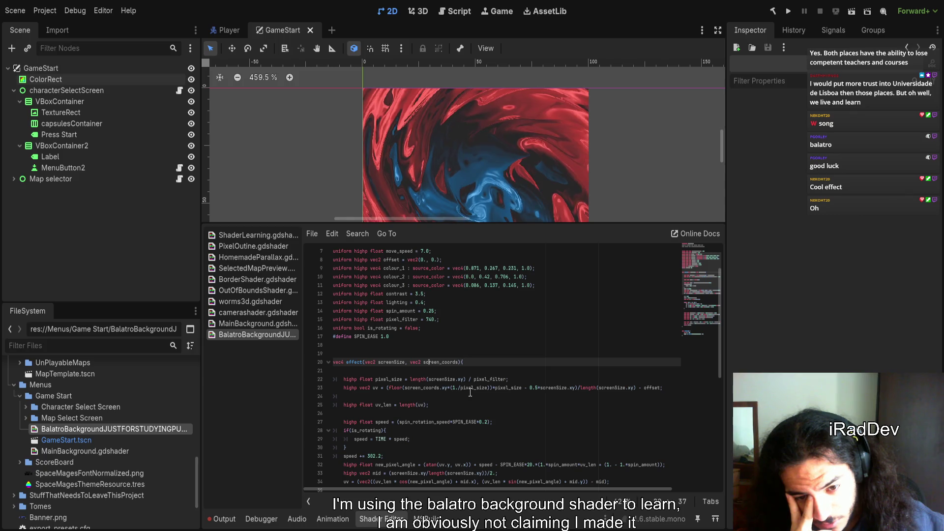
scroll(470, 392, down, 10)
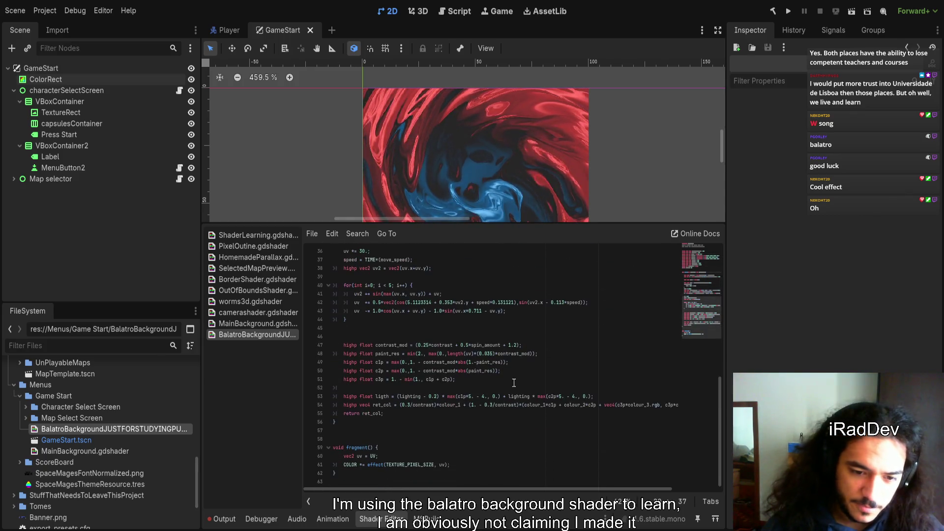
double_click(407, 464)
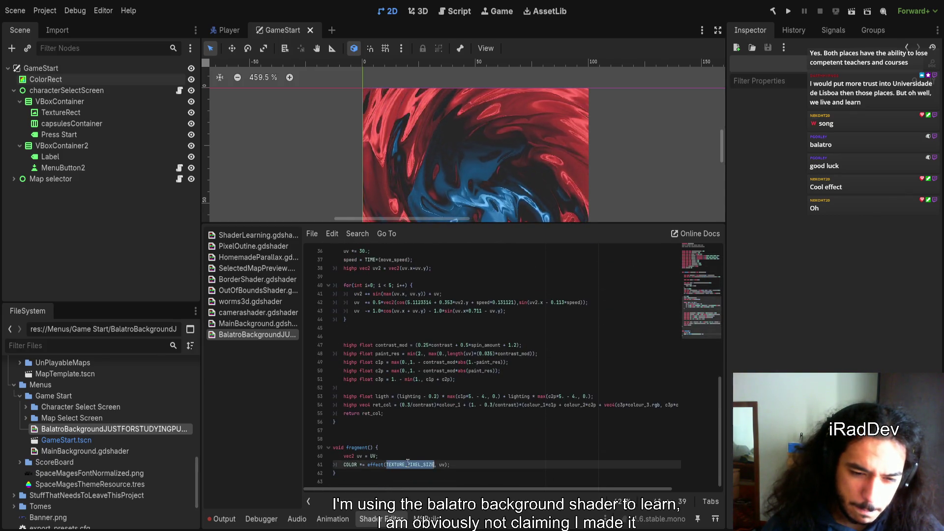
click(467, 468)
key(Return)
- Add a test COLOR line on line 62 built from TEXTURE_PIXEL_SIZE, enlarging the scene view
text(uv)
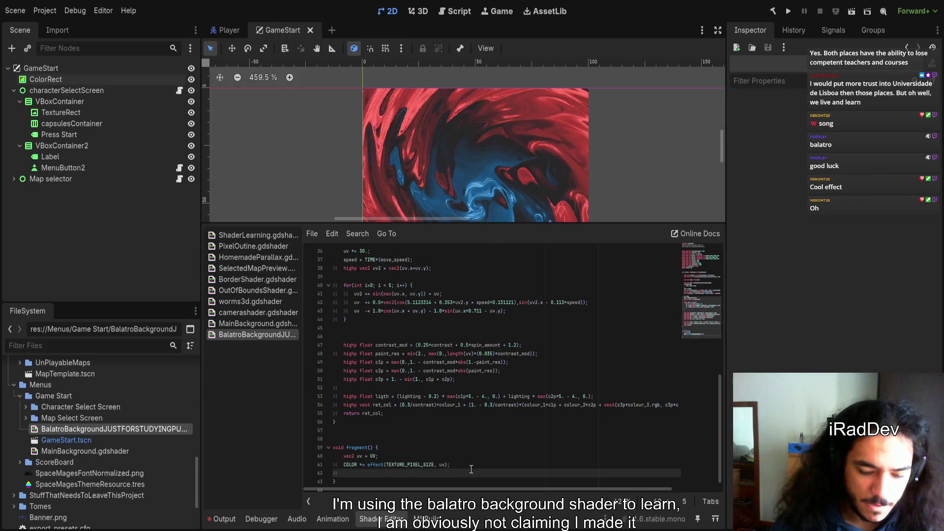
key(BackSpace)
key(BackSpace)
text(CO)
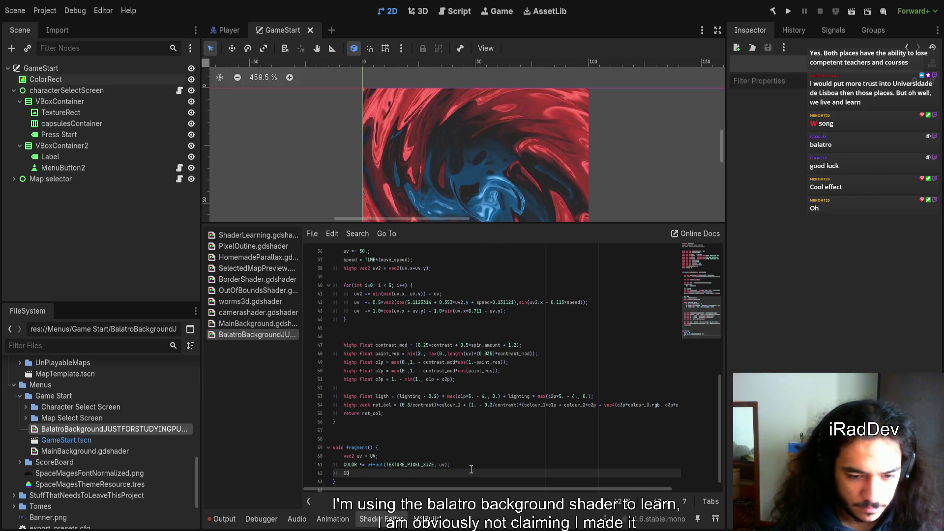
text(LOR = Ve)
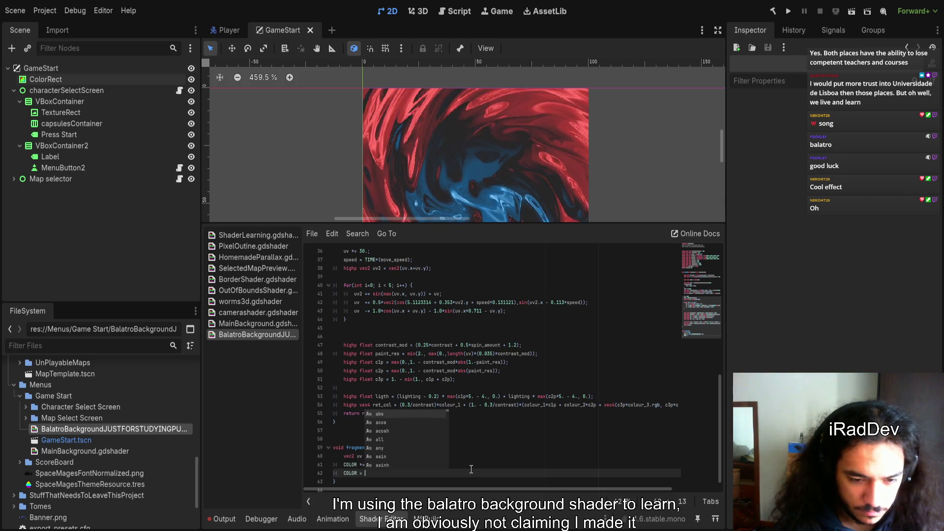
key(BackSpace)
key(BackSpace)
text(vec2)
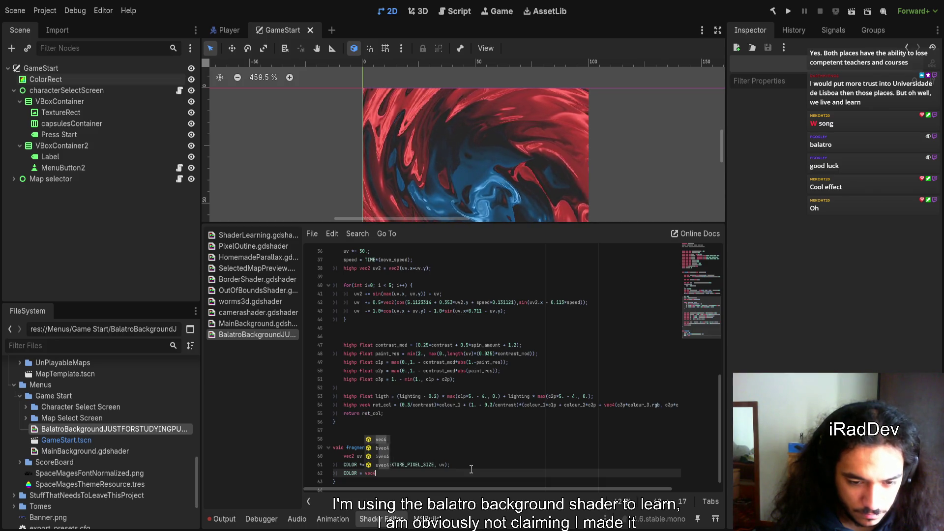
text((Textu)
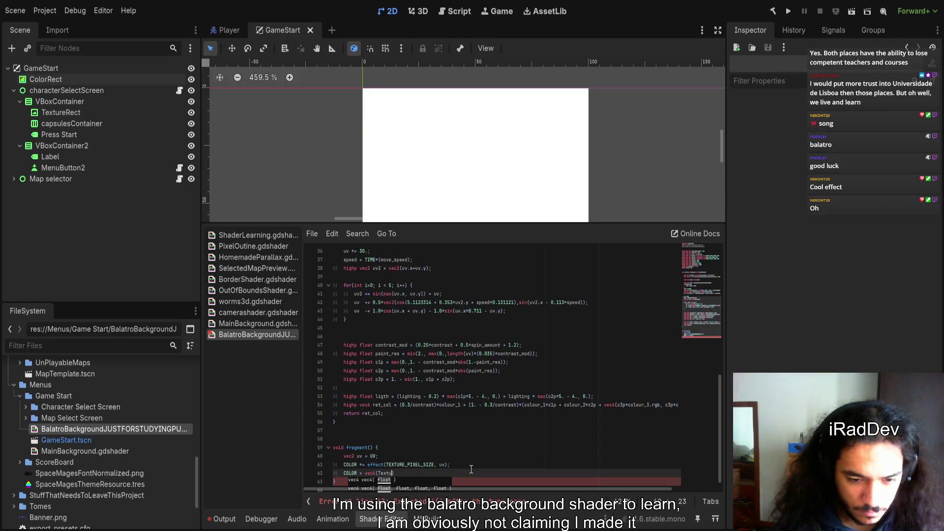
text(re)
text(_p)
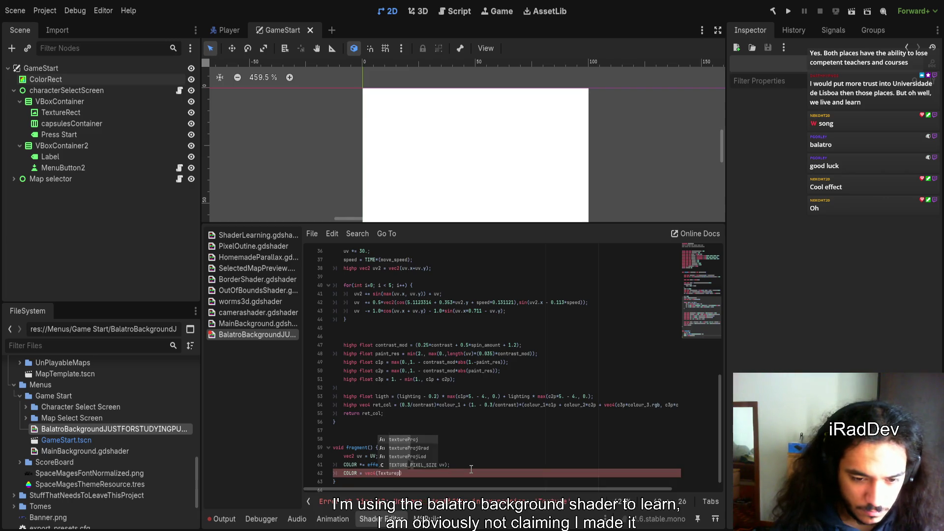
key(Return)
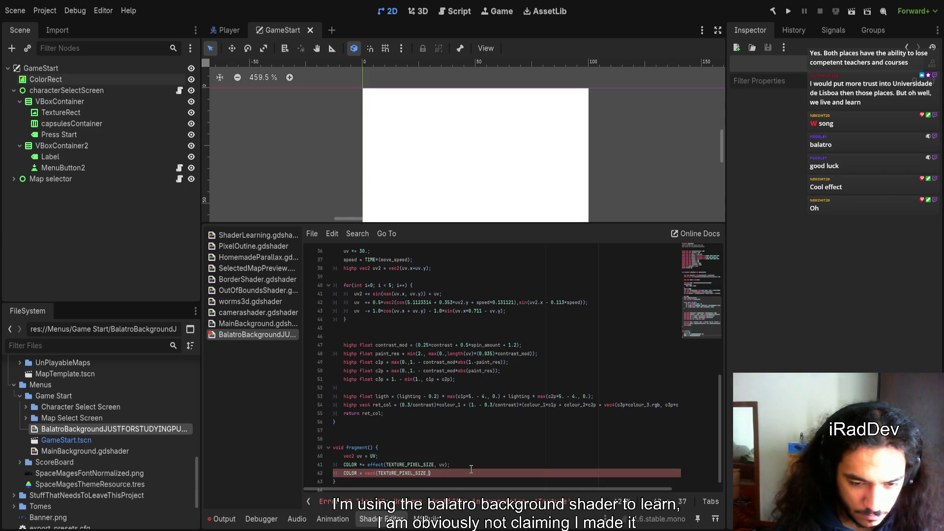
text(, 0, 1))
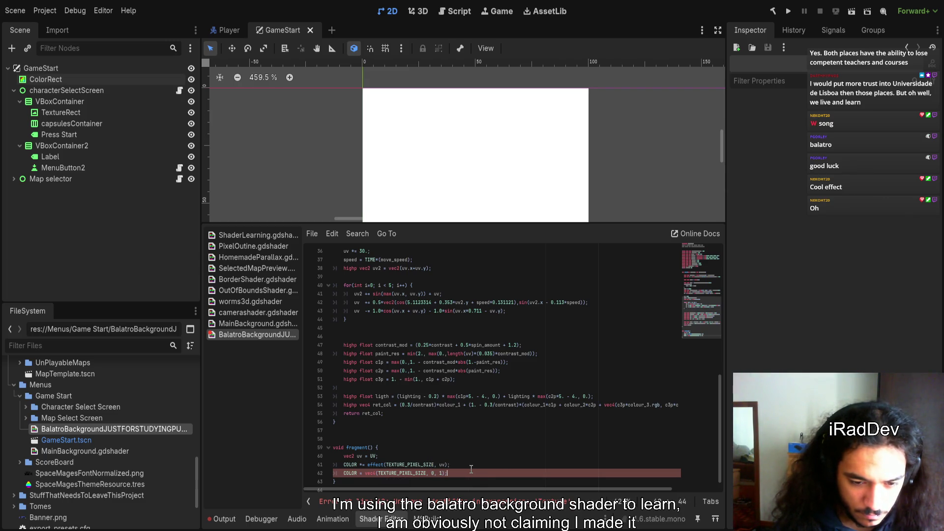
mouse_move(498, 223)
mouse_down()
mouse_move(493, 323)
mouse_move(486, 315)
mouse_up()
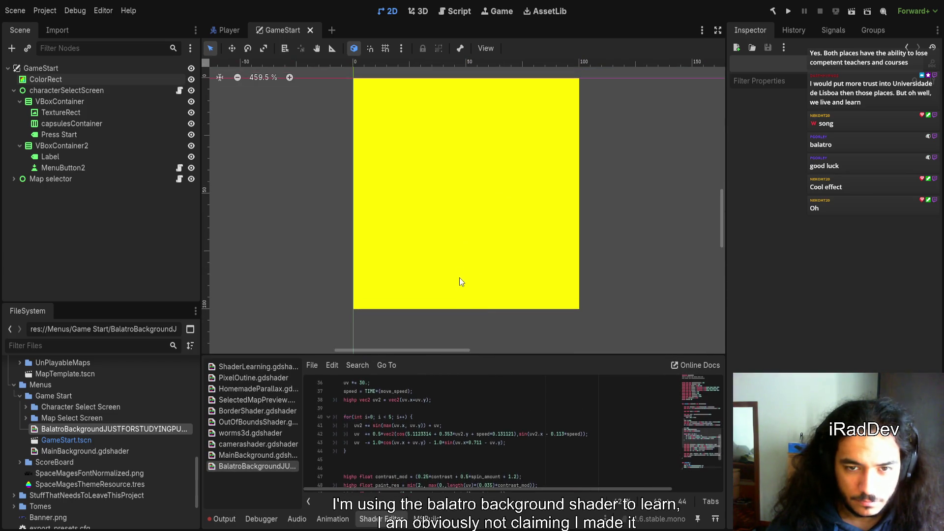
scroll(466, 383, down, 1)
scroll(466, 393, down, 4)
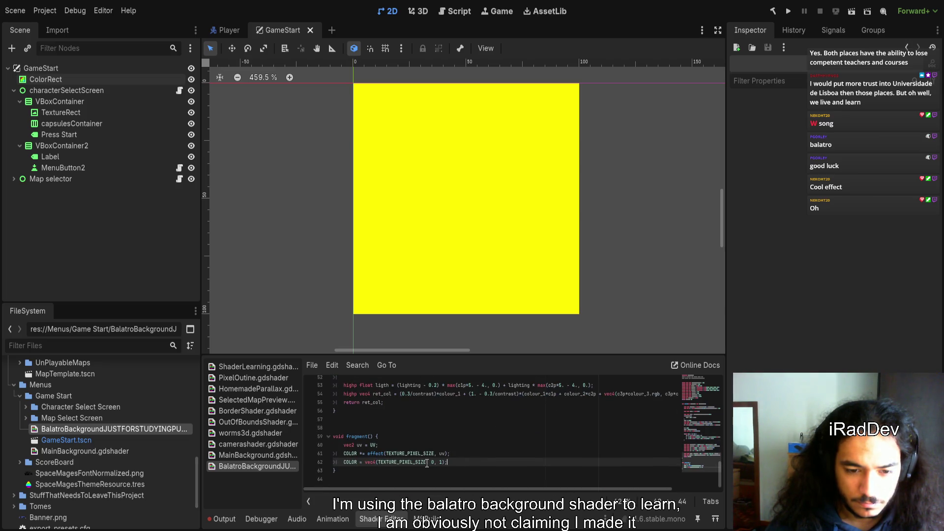
- Change the test line to COLOR = vec4(TEXTURE_PIXEL_SIZE.x, 0, 0, 1)
key(ctrl+shift+Left)
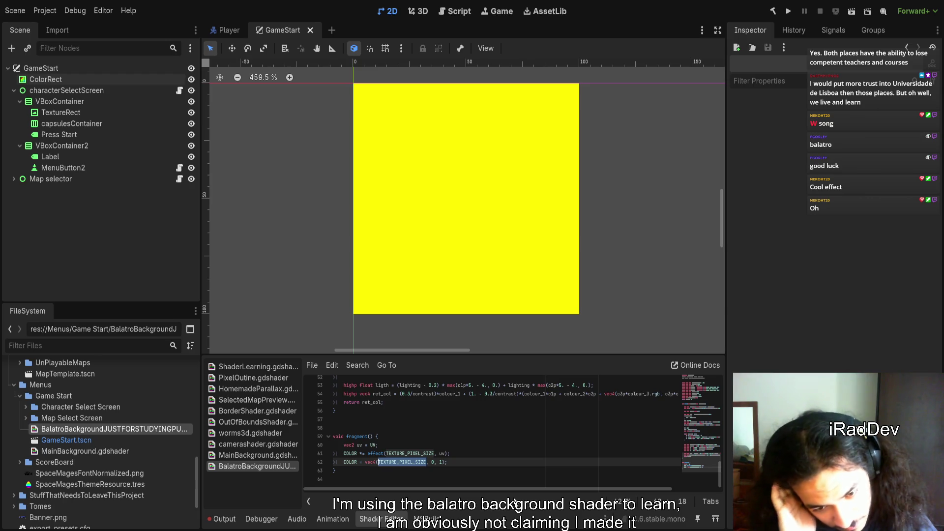
key(Down)
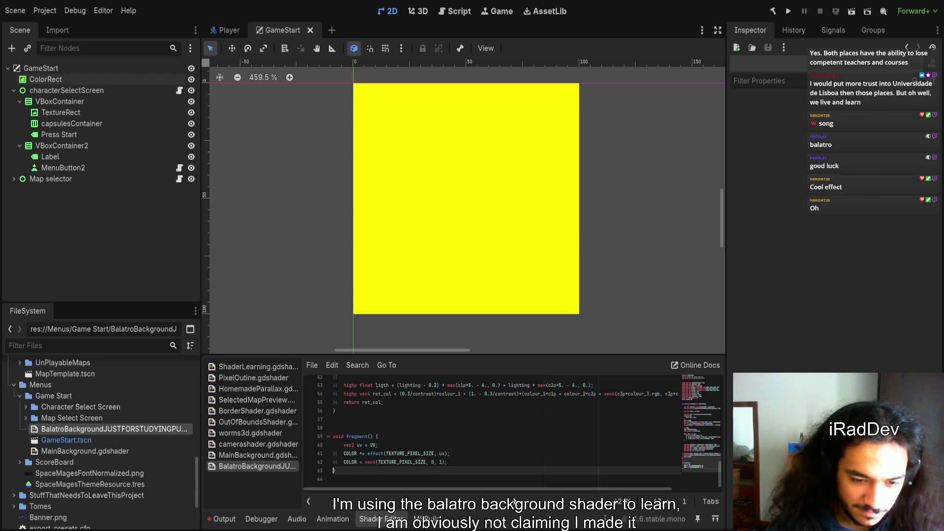
key(Up)
key(Home)
key(Left)
key(Left)
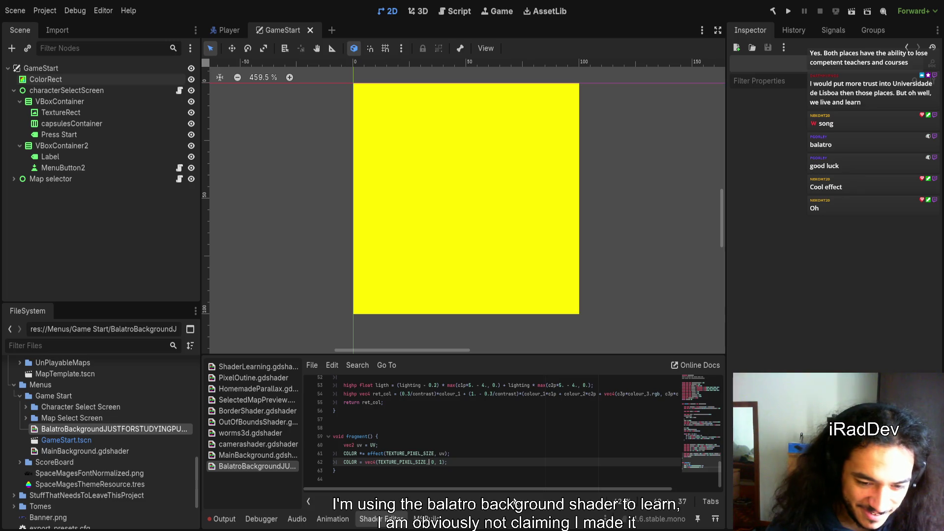
text(.x, )
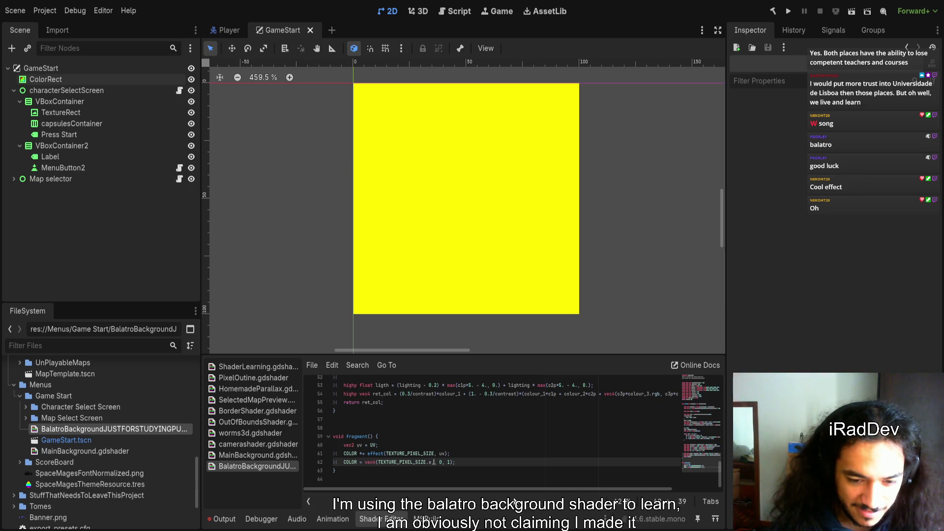
text(0,)
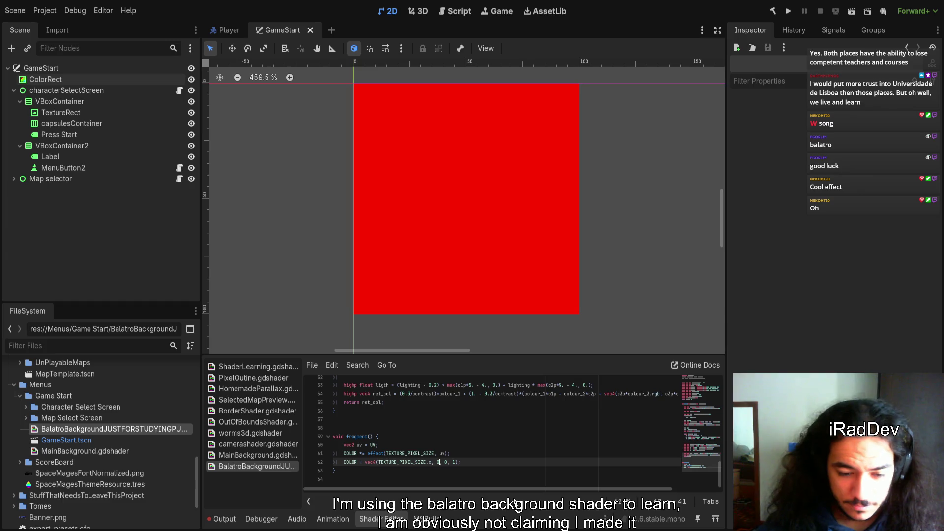
scroll(493, 227, down, 6)
scroll(497, 232, down, 10)
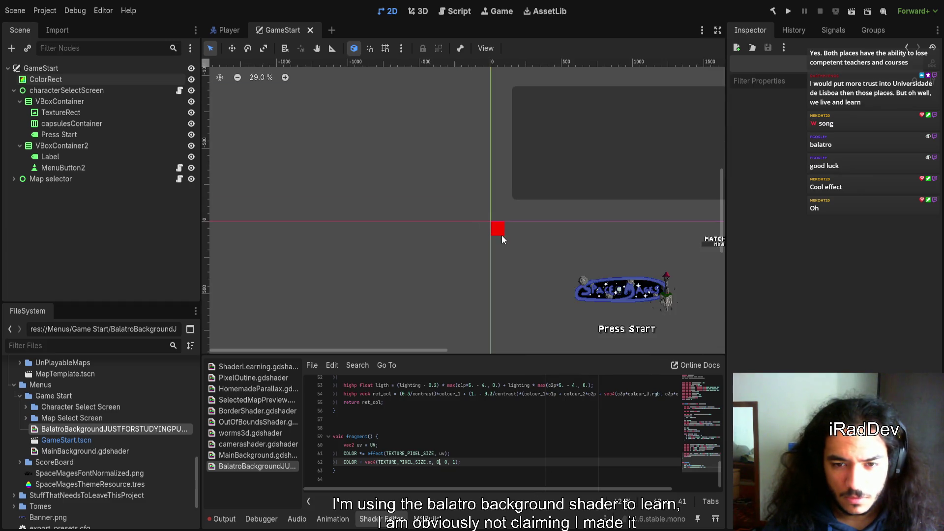
scroll(500, 234, up, 12)
scroll(486, 211, up, 5)
- Try resizing the ColorRect on the canvas, then undo the resize
click(516, 207)
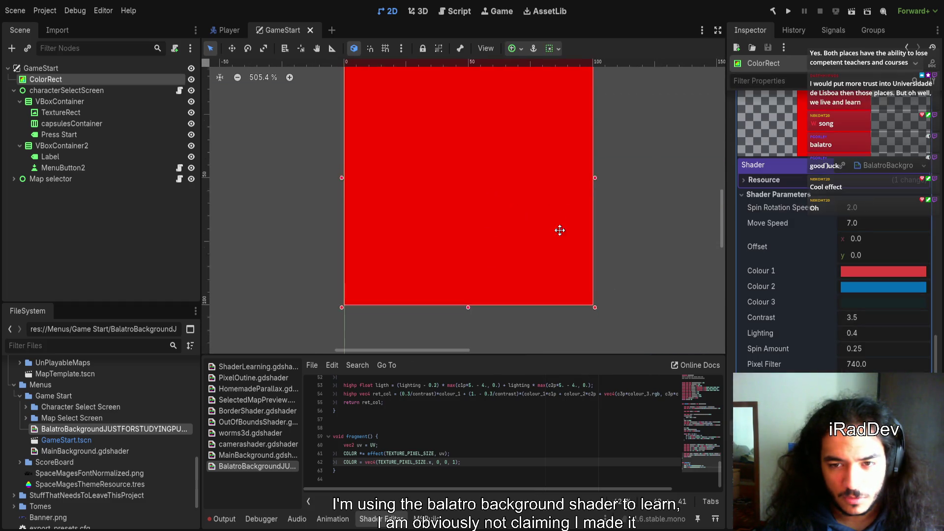
scroll(541, 221, down, 3)
drag(474, 254, 469, 226)
mouse_move(538, 238)
mouse_down()
mouse_move(632, 249)
mouse_move(700, 307)
mouse_up()
key(ctrl+z)
key(ctrl+s)
drag(602, 258, 585, 280)
scroll(574, 284, up, 2)
key(ctrl+z)
- Delete the test COLOR line, revert Offset and Pixel Filter, and save the scene
drag(485, 463, 484, 451)
key(BackSpace)
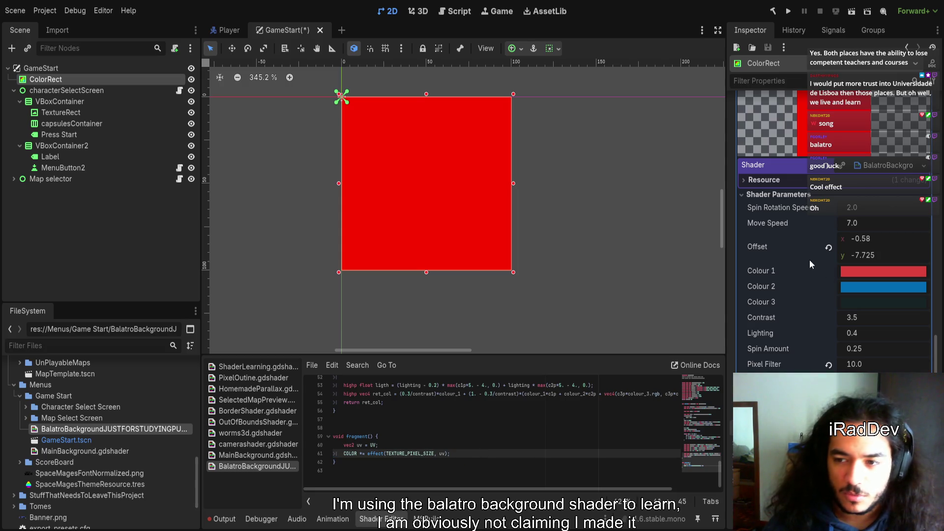
click(828, 250)
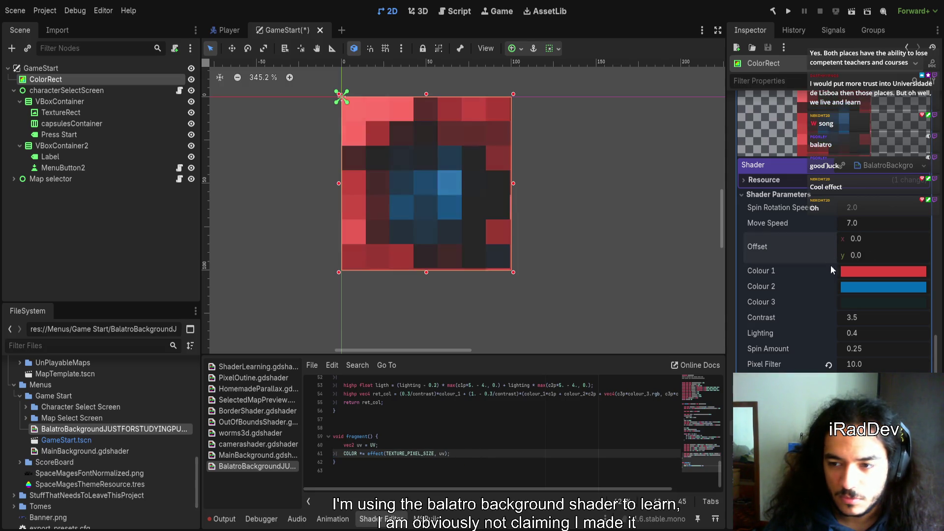
click(828, 365)
scroll(438, 261, up, 2)
key(ctrl+s)
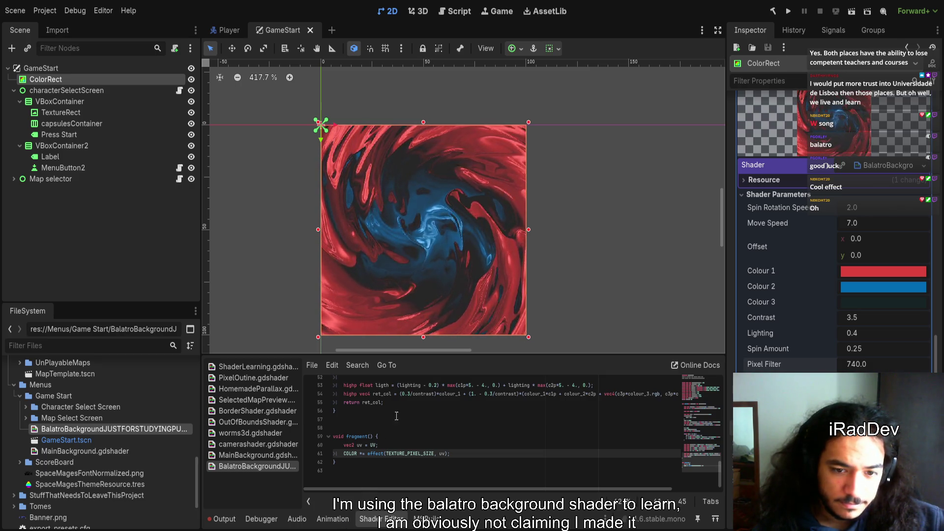
- Scroll up to review the ColorRect's red-and-blue swirl
scroll(518, 259, up, 1)
scroll(518, 259, up, 12)
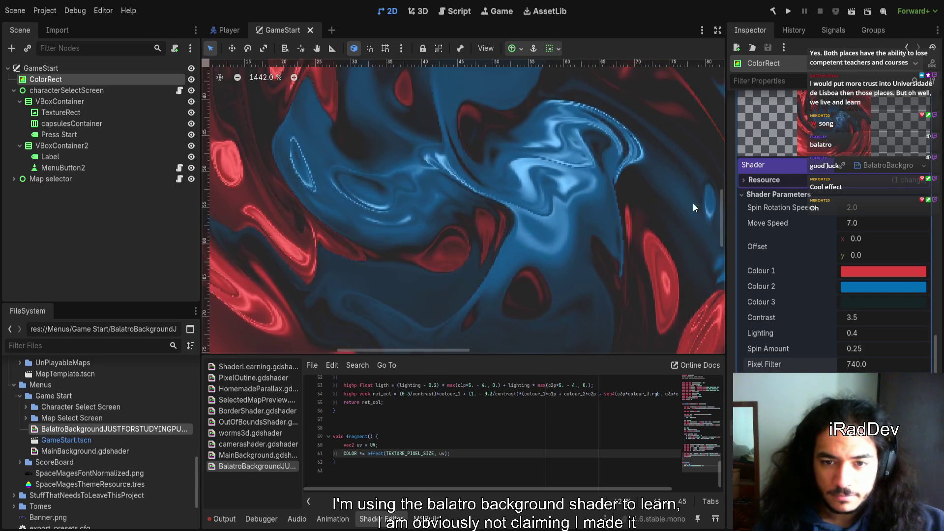
scroll(808, 253, up, 3)
scroll(819, 252, down, 10)
scroll(830, 251, up, 5)
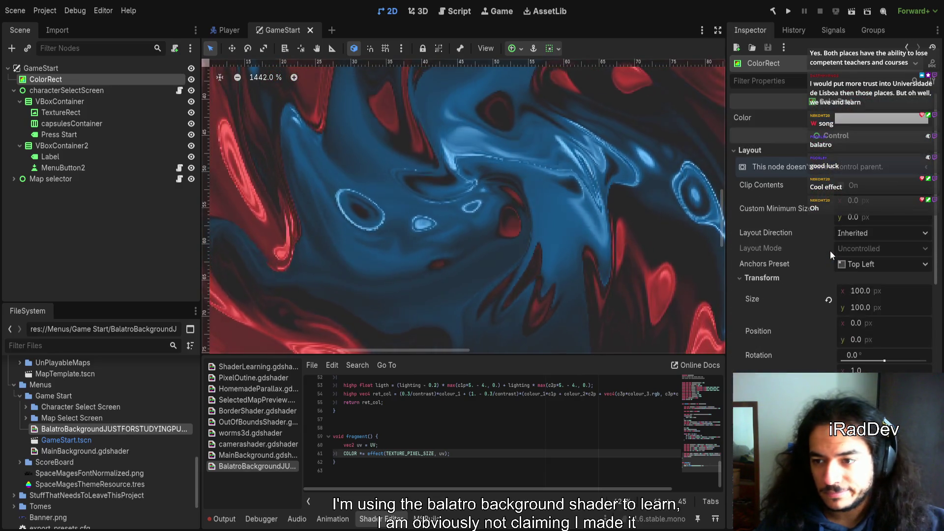
click(861, 291)
text(1080)
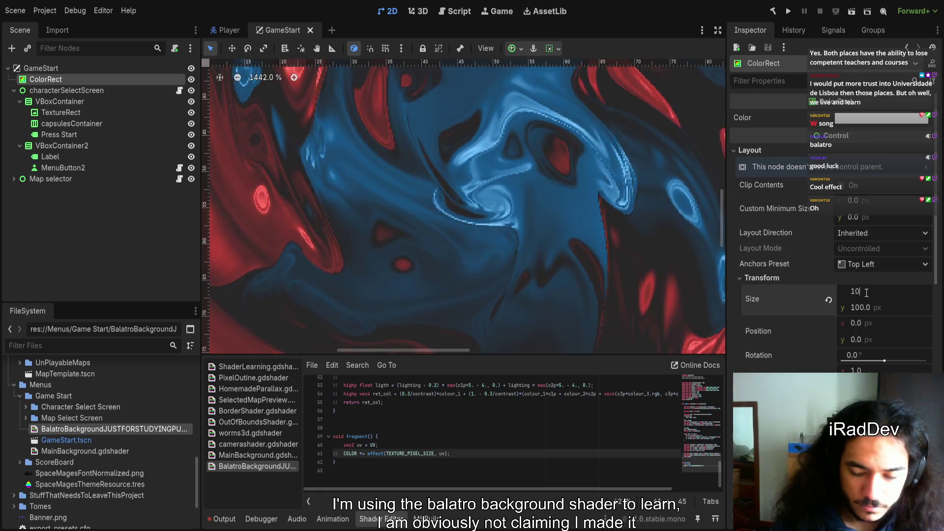
key(BackSpace)
key(BackSpace)
key(BackSpace)
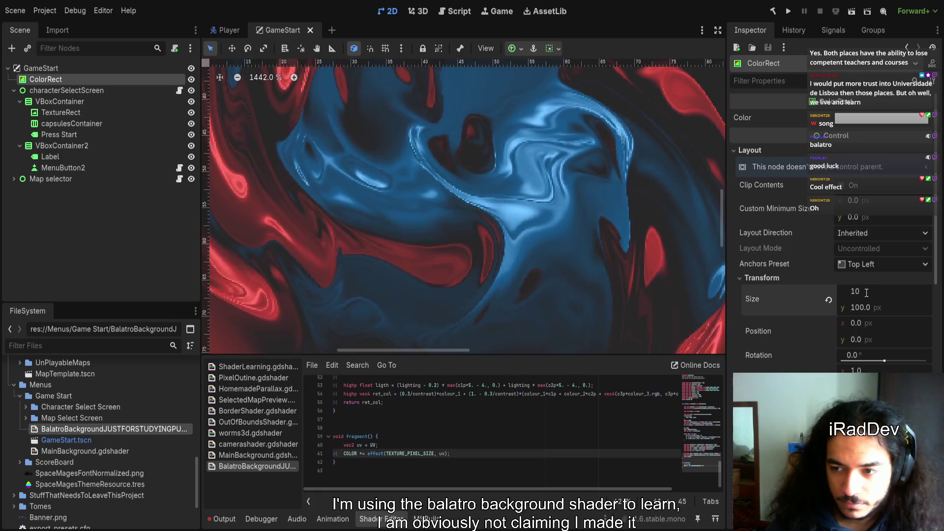
text(920)
key(Tab)
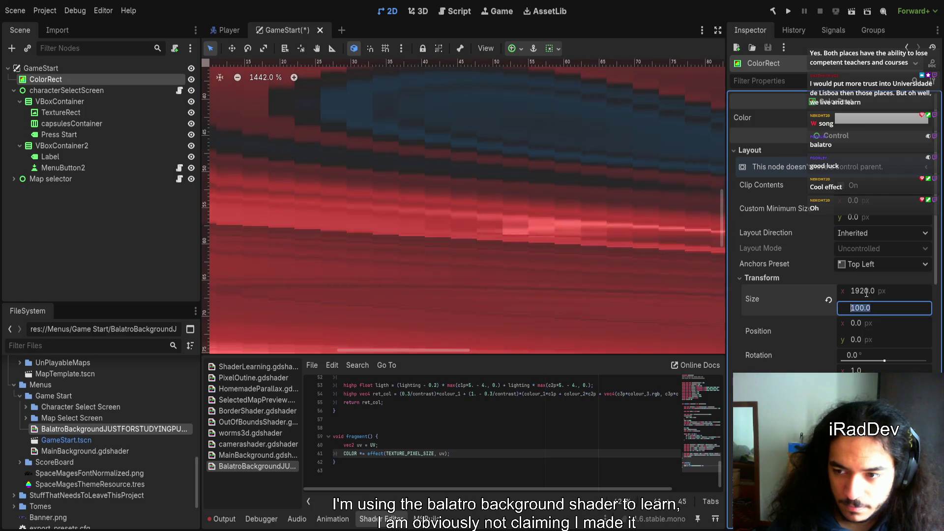
text(1080)
key(Return)
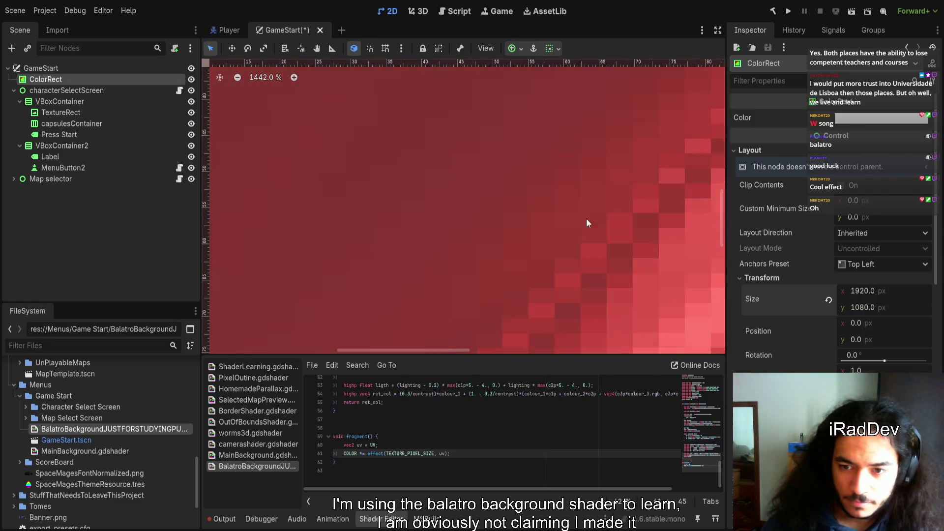
scroll(490, 205, down, 10)
scroll(489, 209, down, 8)
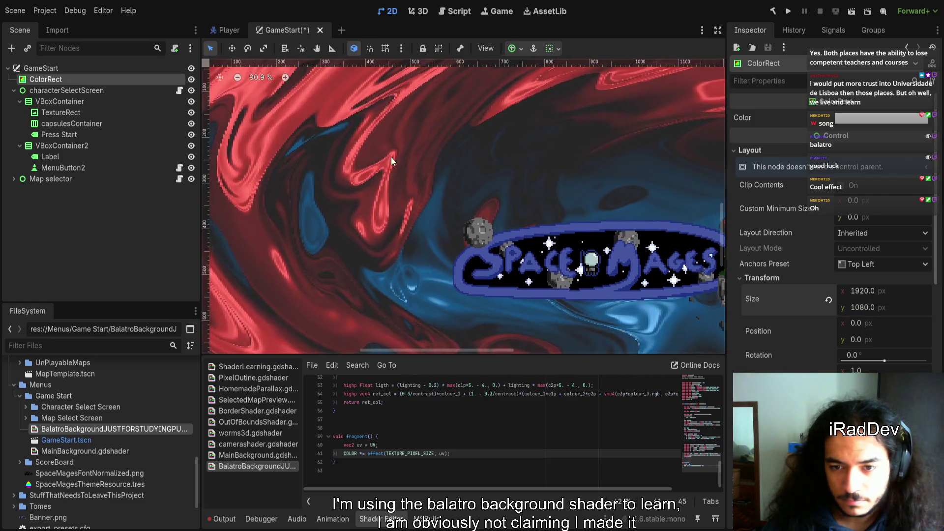
scroll(517, 264, up, 8)
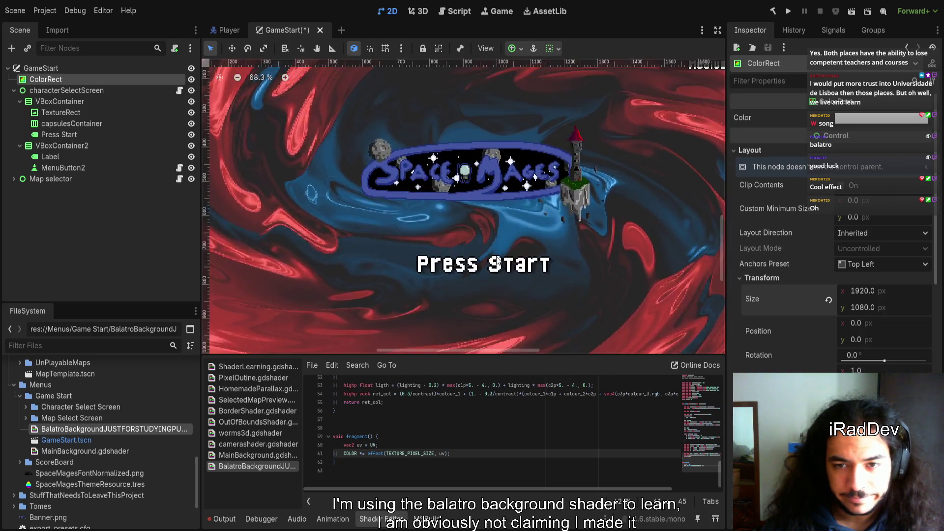
scroll(493, 242, up, 10)
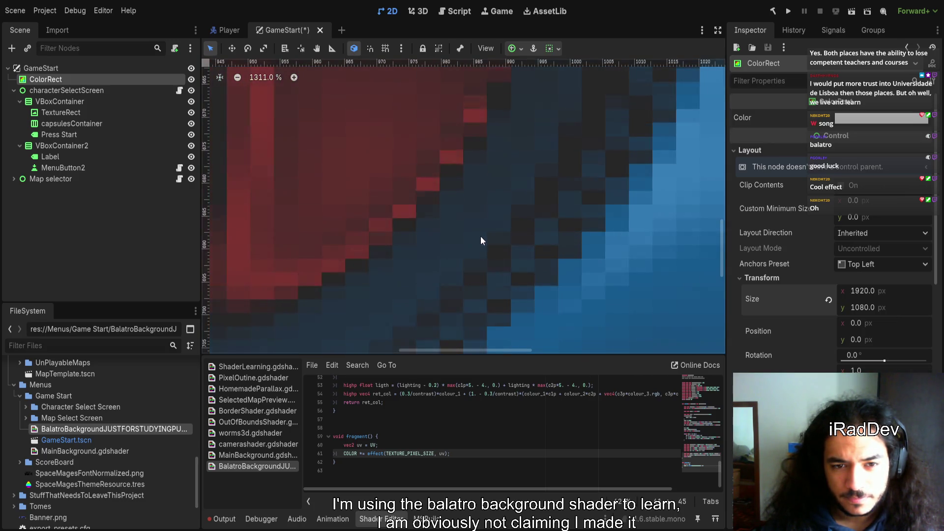
scroll(457, 311, down, 3)
scroll(450, 312, down, 15)
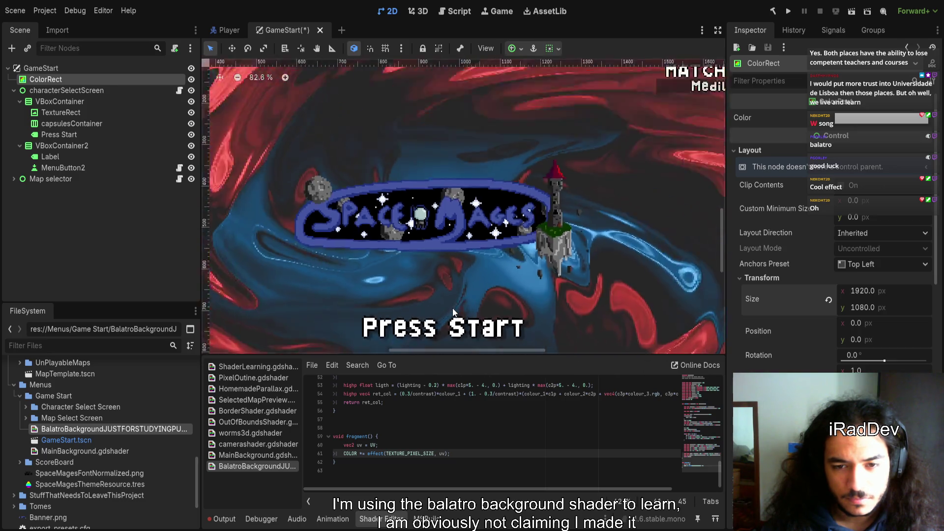
scroll(820, 343, down, 3)
scroll(840, 299, up, 3)
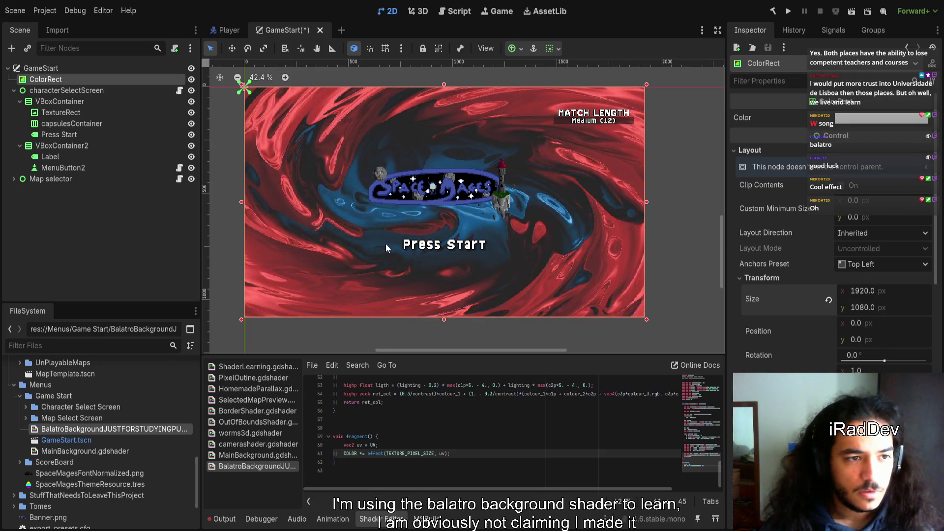
click(61, 90)
- Delete the ColorRect and add a TextureRect child under GameStart
click(63, 79)
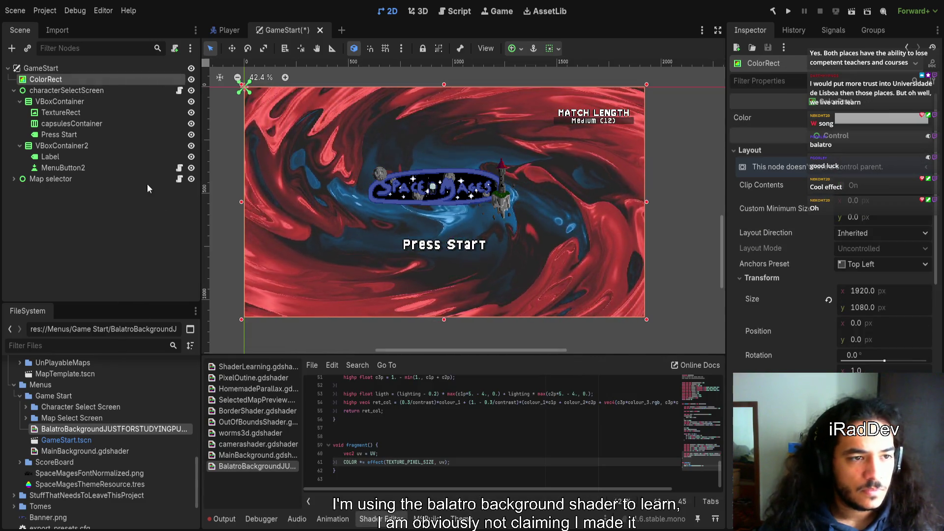
key(Delete)
click(57, 69)
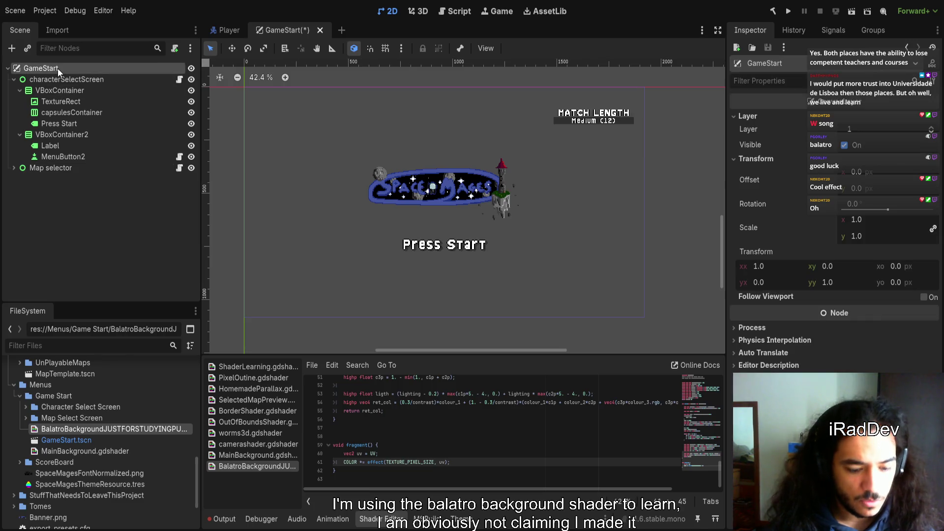
key(ctrl+a)
key(Return)
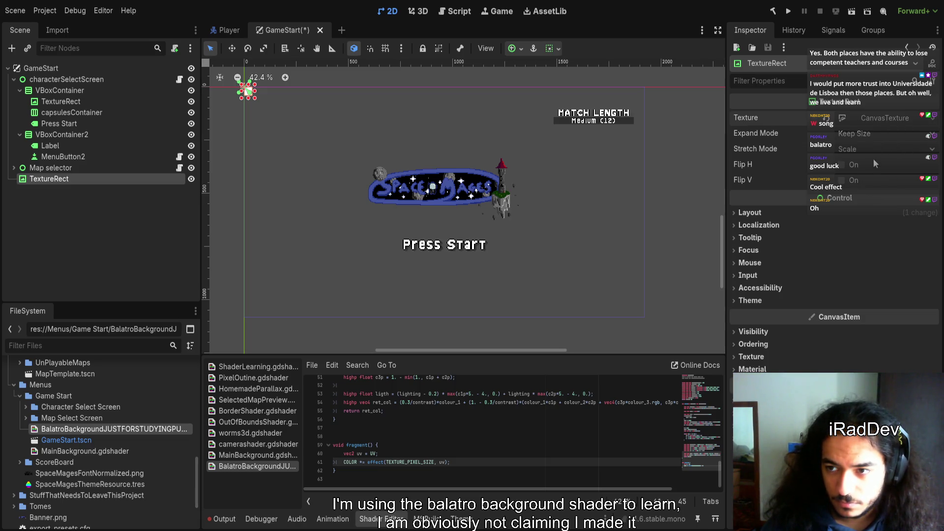
- Give the TextureRect a New CanvasTexture and drop the Balatro shader onto its Material
click(883, 120)
click(875, 135)
click(788, 130)
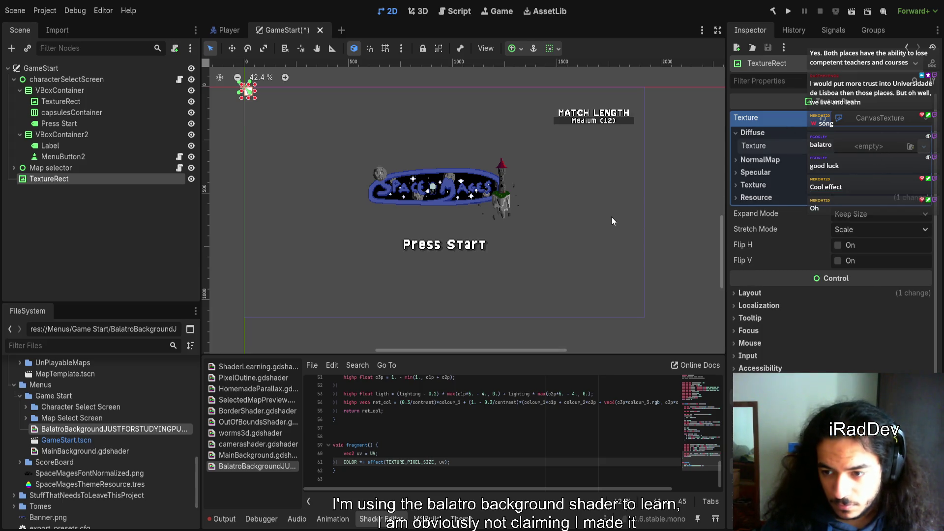
click(764, 296)
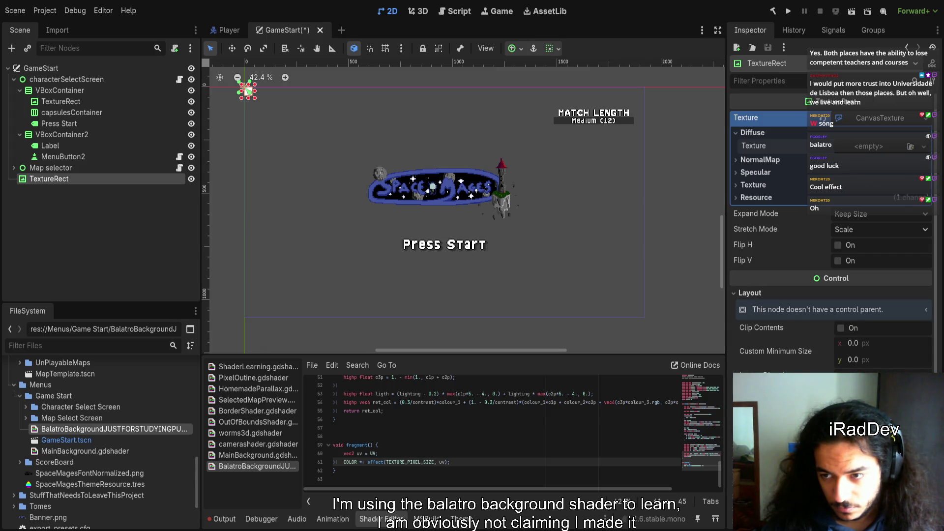
scroll(806, 310, down, 5)
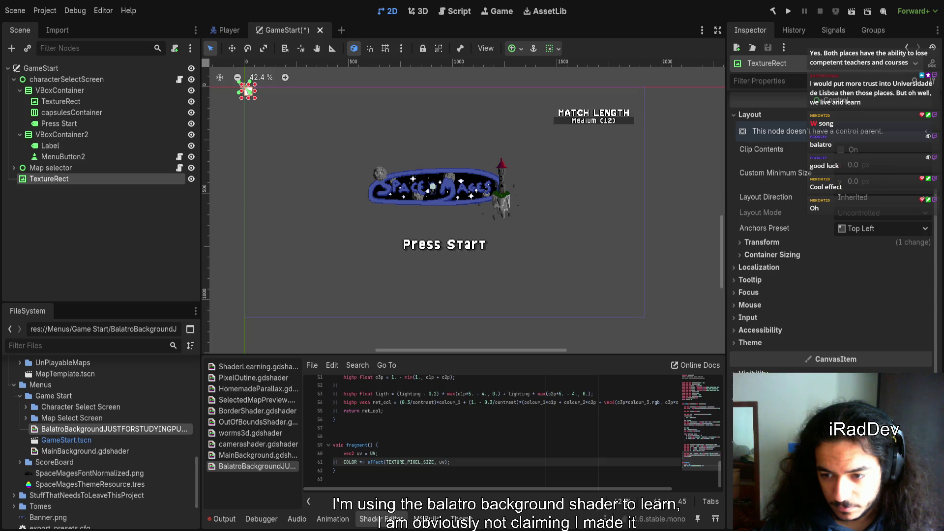
scroll(830, 221, down, 4)
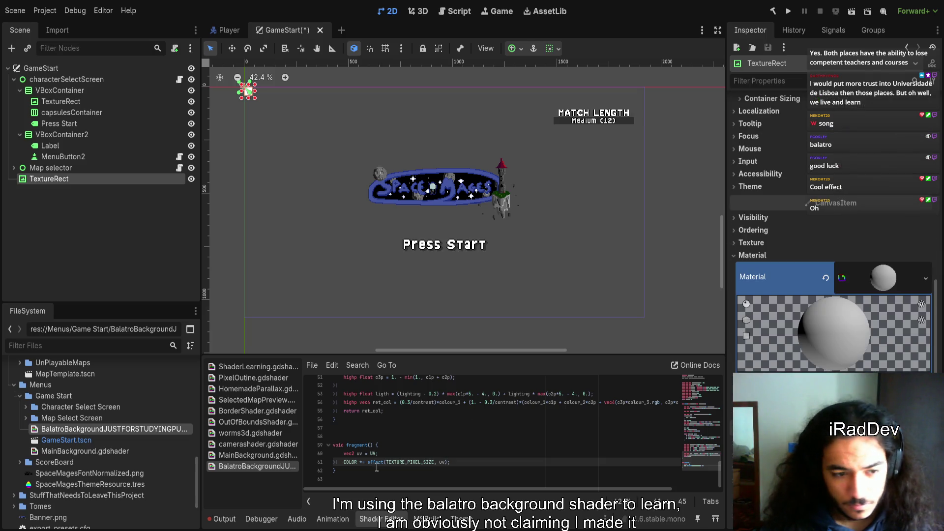
drag(45, 431, 880, 278)
key(Escape)
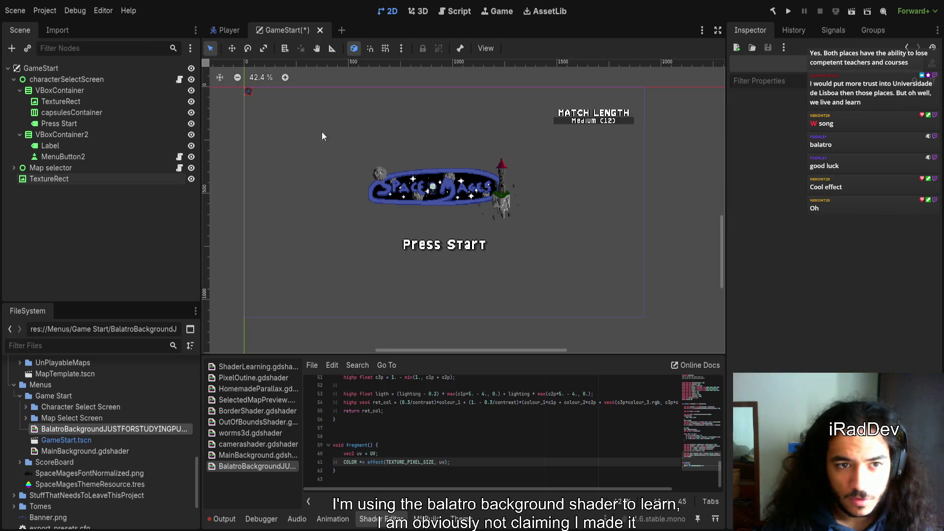
- Bring the small shader square into view and select the TextureRect node
scroll(245, 91, up, 15)
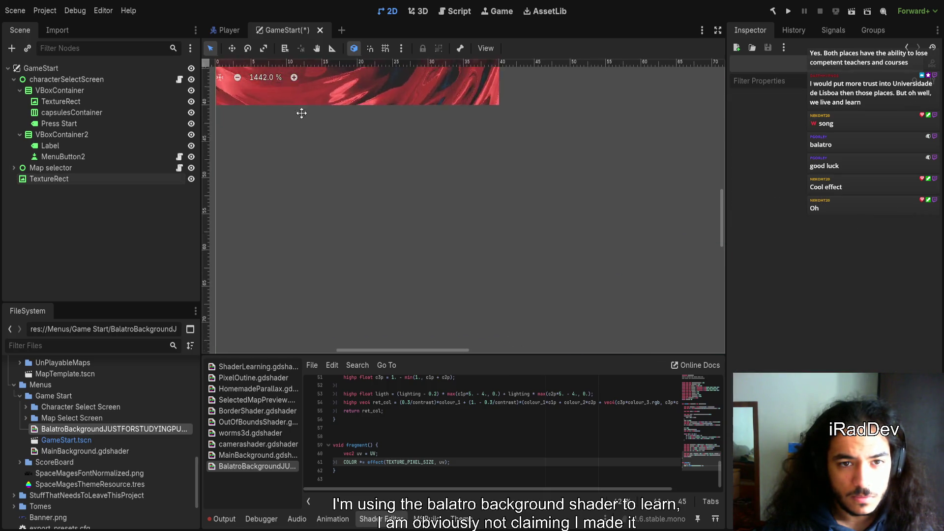
scroll(385, 215, up, 5)
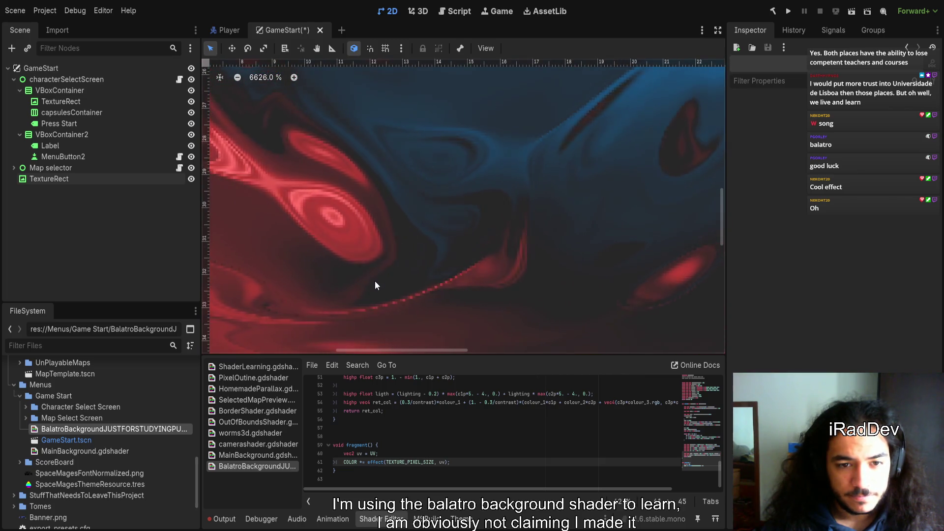
scroll(376, 285, down, 15)
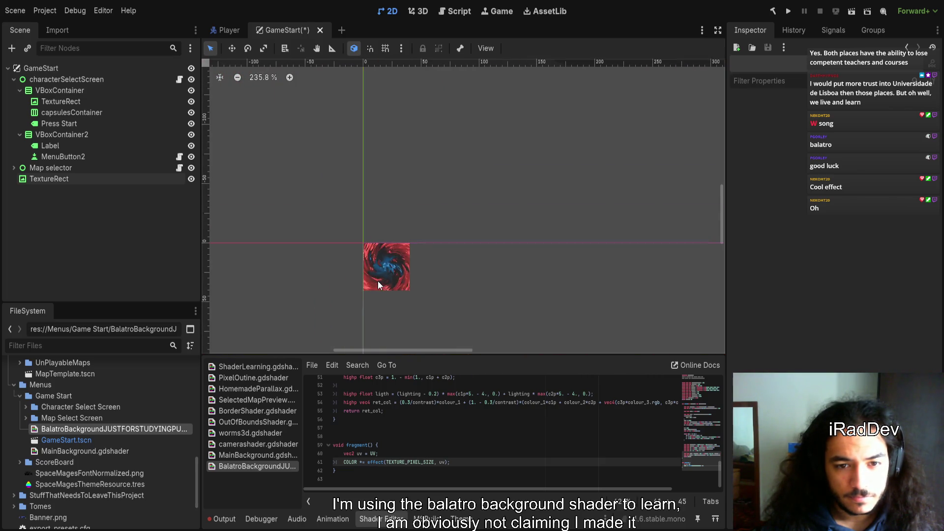
drag(378, 284, 382, 235)
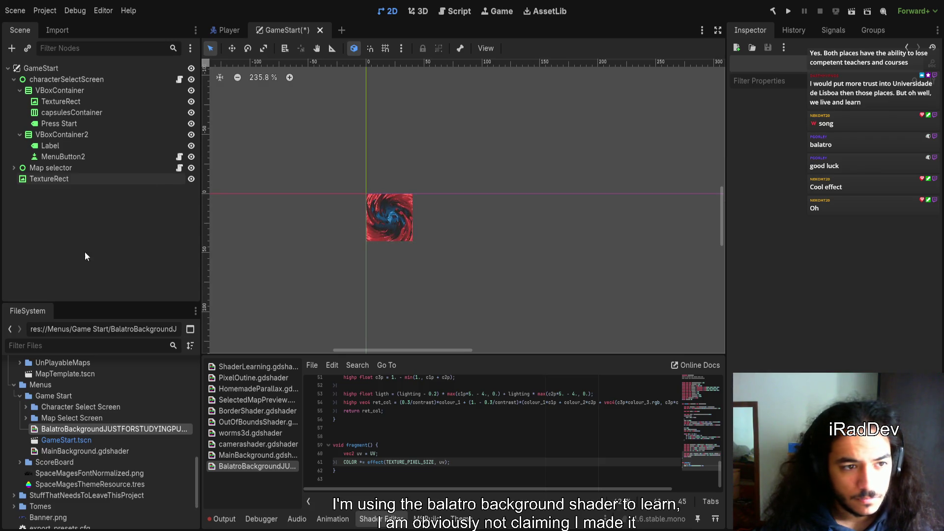
click(76, 179)
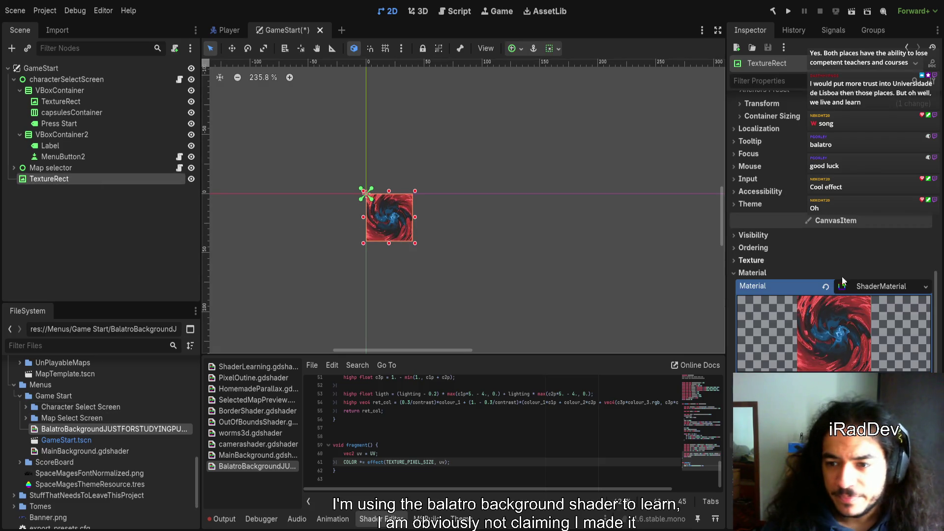
- Set the TextureRect's Transform size to 1920 × 1080 px
scroll(850, 300, up, 8)
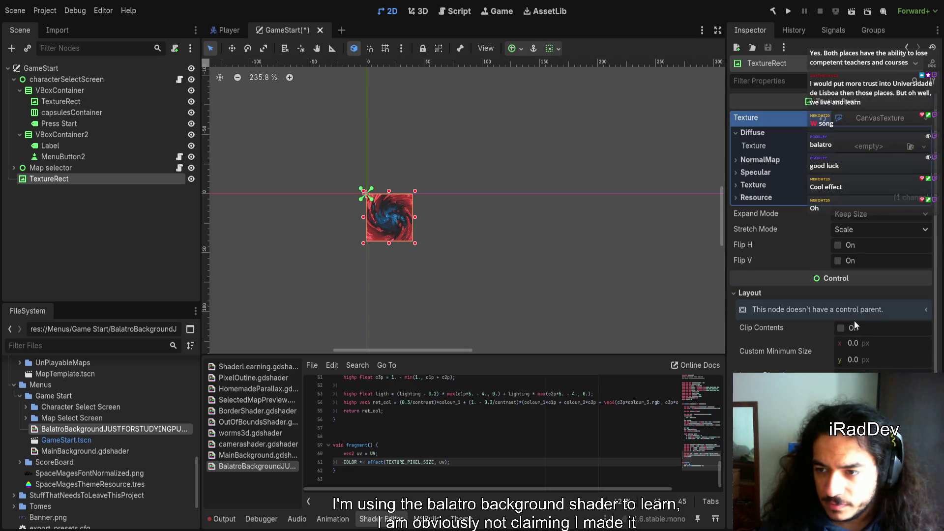
scroll(831, 246, down, 5)
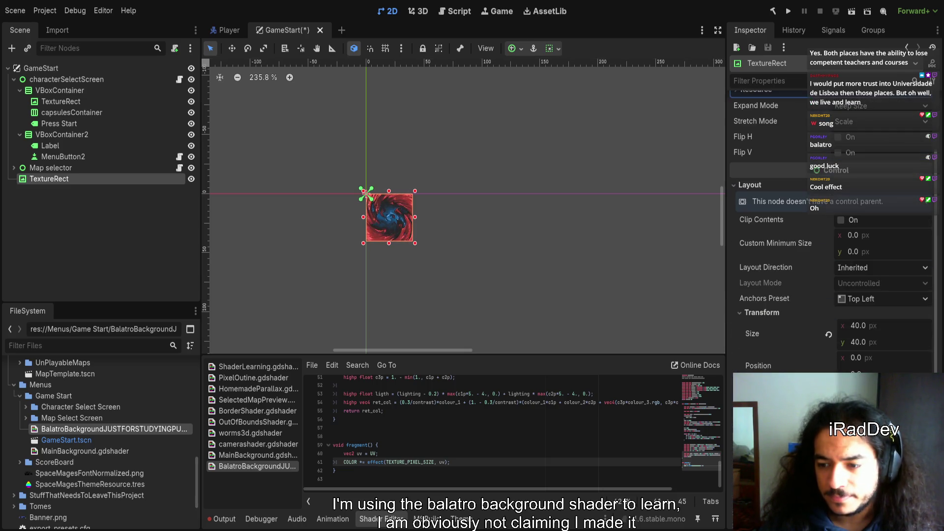
scroll(576, 284, down, 6)
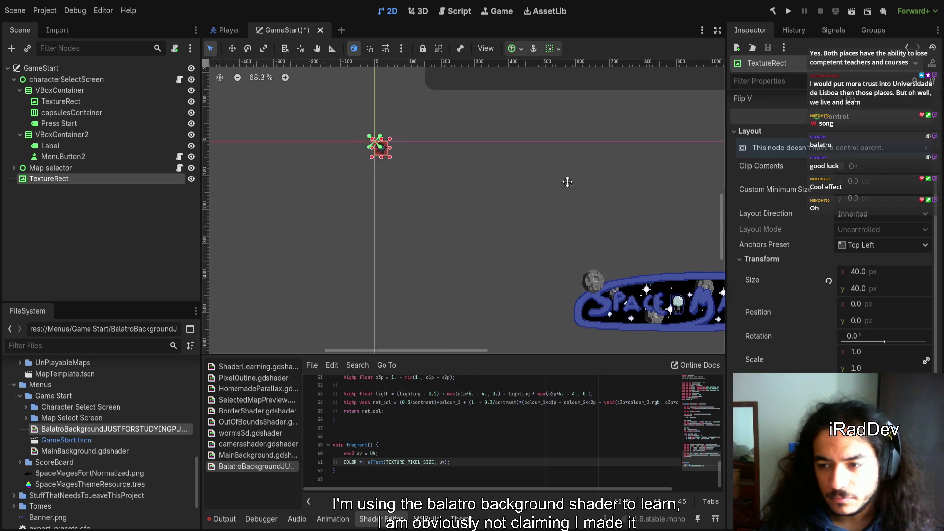
scroll(870, 289, down, 2)
click(869, 289)
text(108)
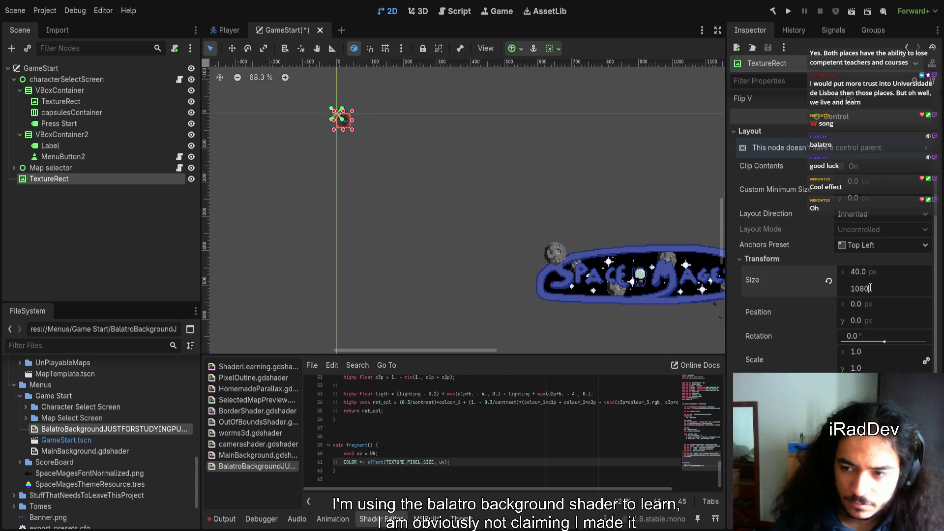
key(Return)
click(891, 276)
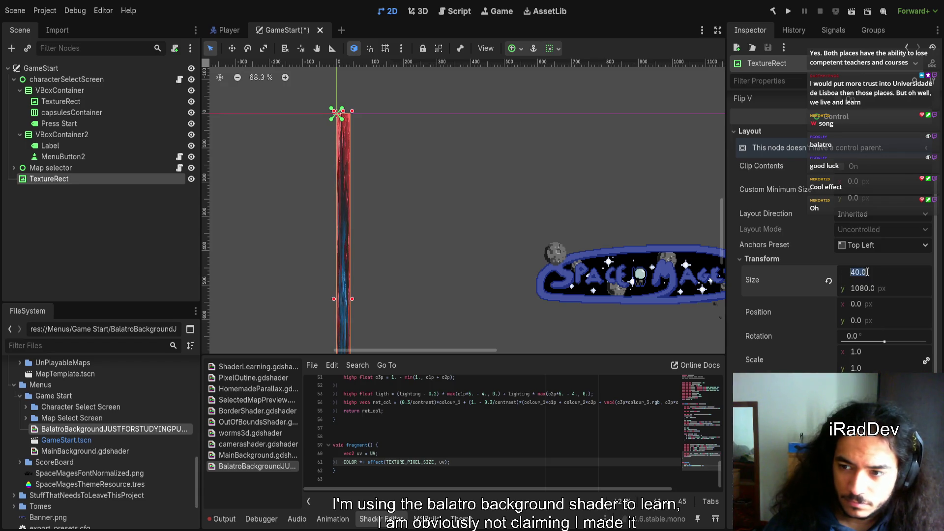
text(1920)
key(Return)
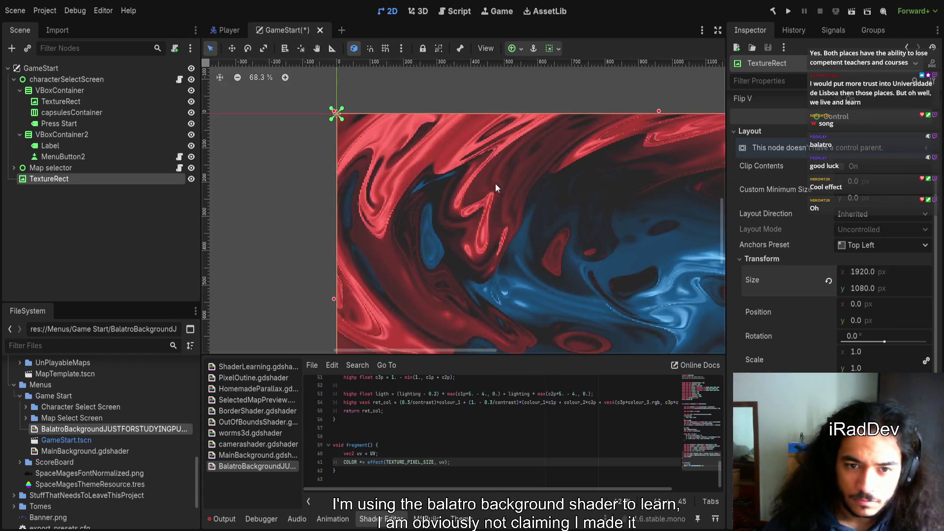
- Move TextureRect directly under GameStart, above characterSelectScreen, in the Scene dock
scroll(541, 264, up, 3)
scroll(393, 221, up, 6)
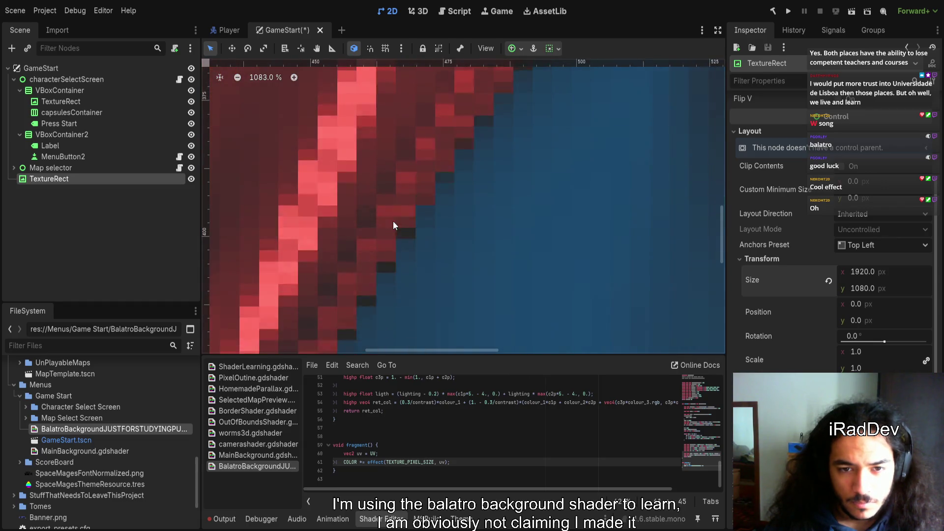
scroll(438, 260, down, 3)
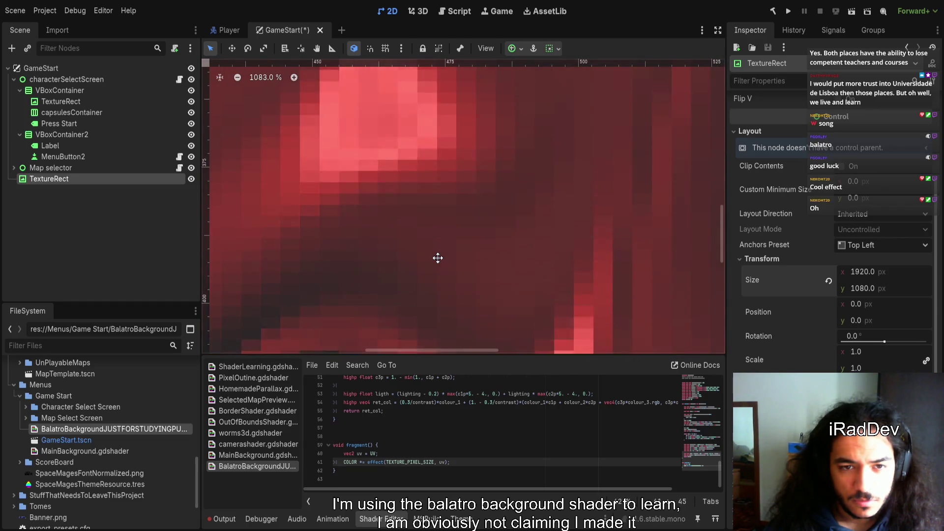
scroll(413, 265, down, 12)
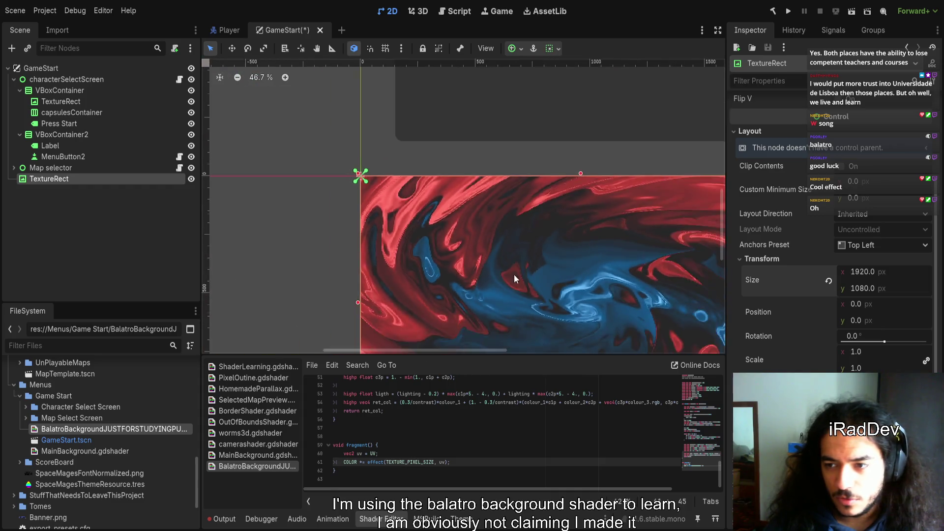
scroll(532, 219, down, 2)
scroll(444, 214, up, 3)
scroll(445, 213, down, 2)
scroll(486, 237, down, 5)
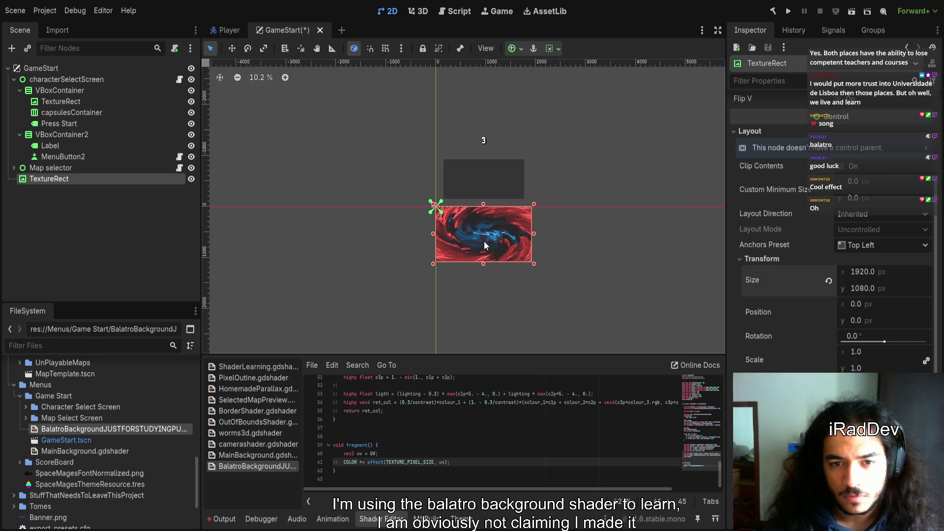
scroll(484, 244, up, 3)
drag(49, 178, 49, 75)
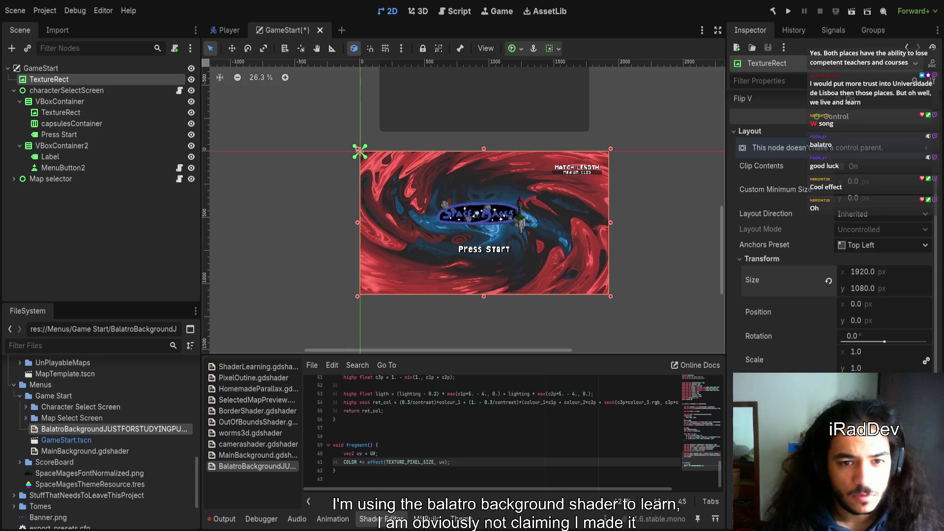
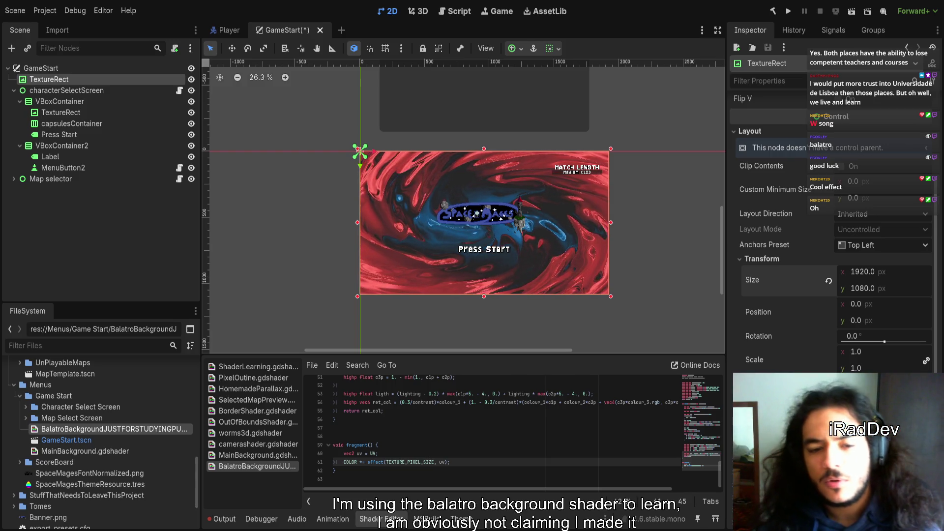
- Undo the TextureRect's 1920 × 1080 resize and zoom in on the tiny swirl square
key(ctrl+z)
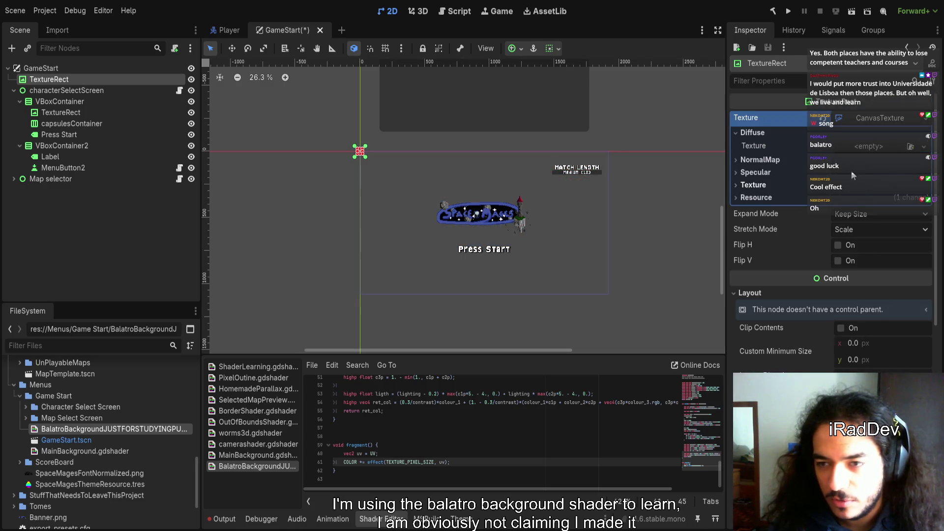
scroll(325, 166, up, 10)
scroll(415, 127, up, 20)
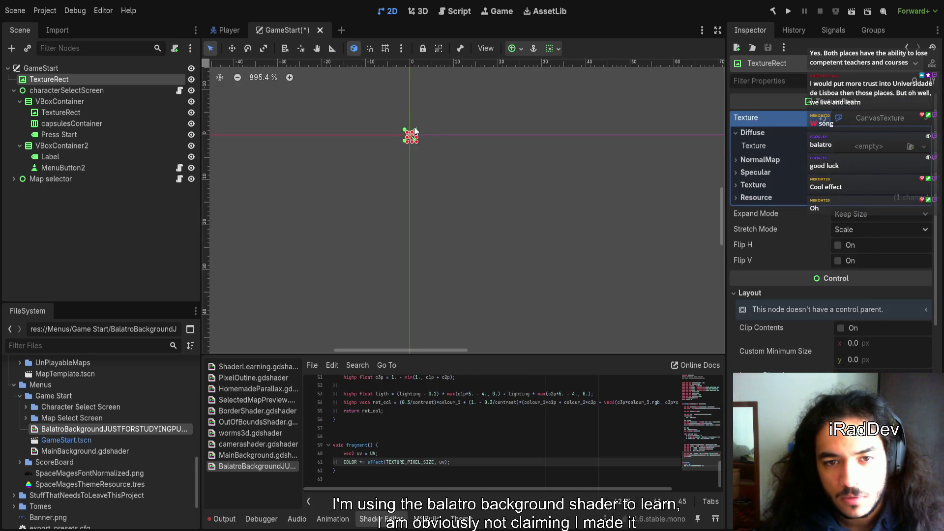
scroll(428, 144, up, 3)
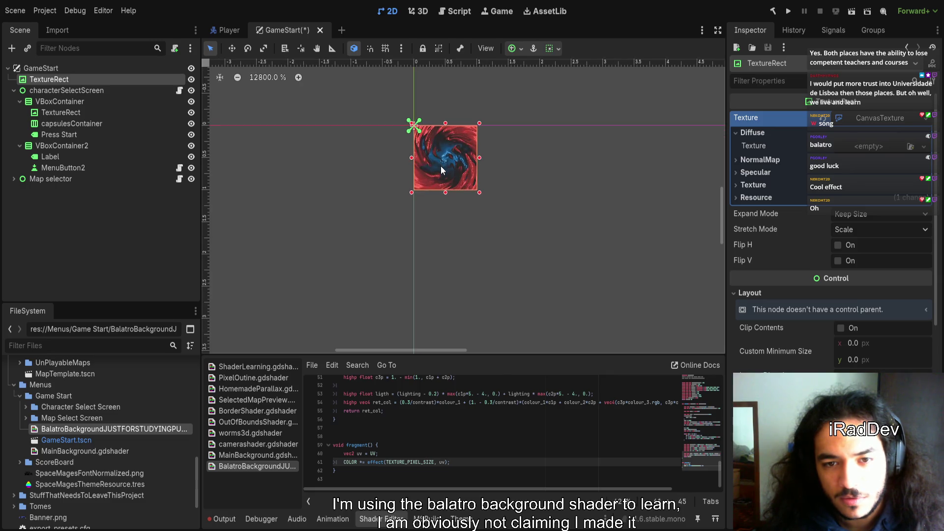
scroll(413, 169, down, 14)
scroll(626, 204, down, 10)
scroll(630, 193, up, 4)
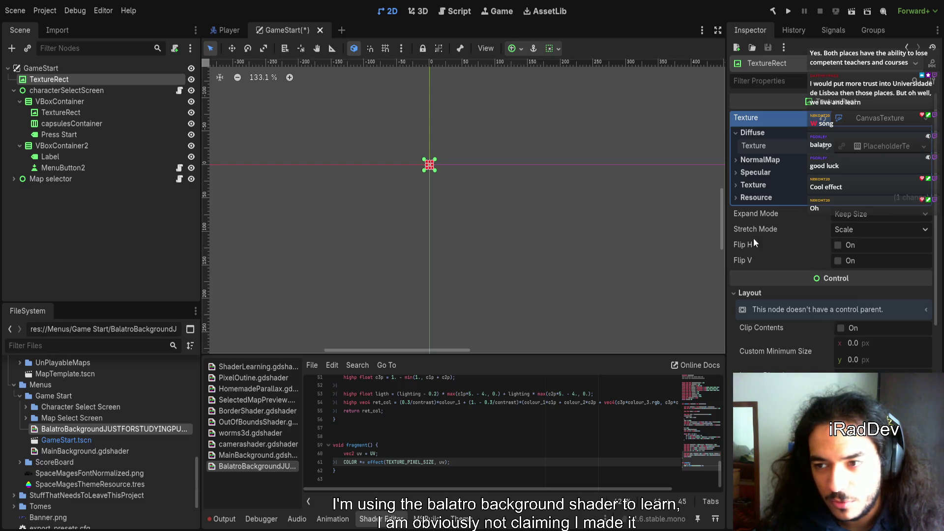
click(885, 146)
drag(868, 163, 880, 163)
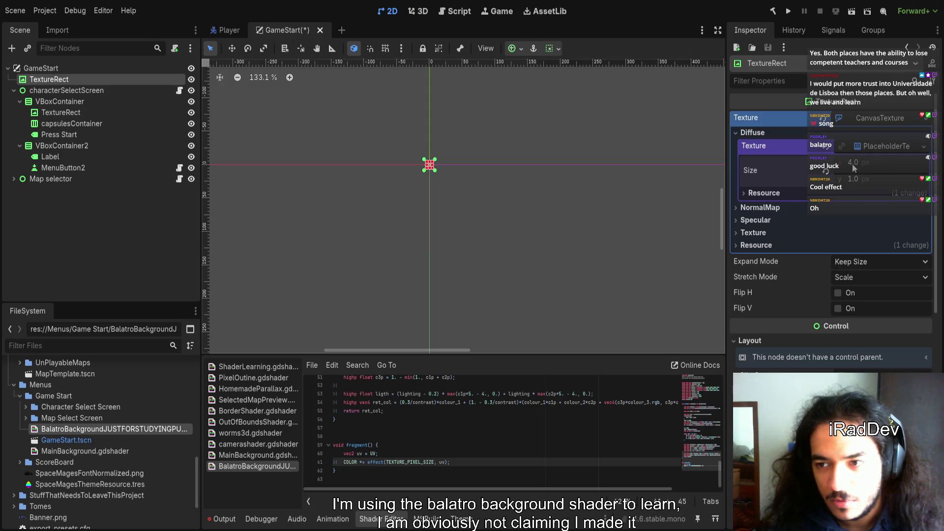
scroll(521, 183, up, 10)
scroll(295, 128, up, 10)
scroll(266, 133, up, 6)
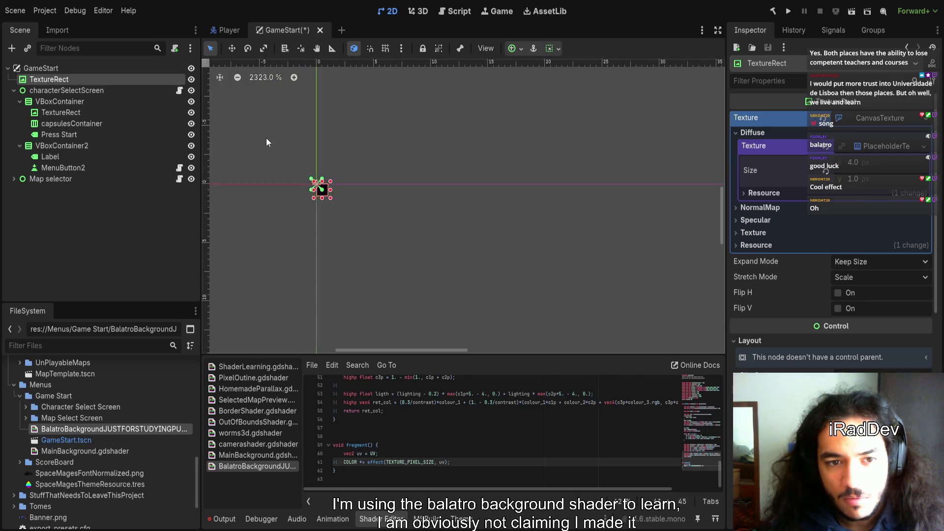
scroll(364, 222, up, 10)
scroll(380, 257, up, 10)
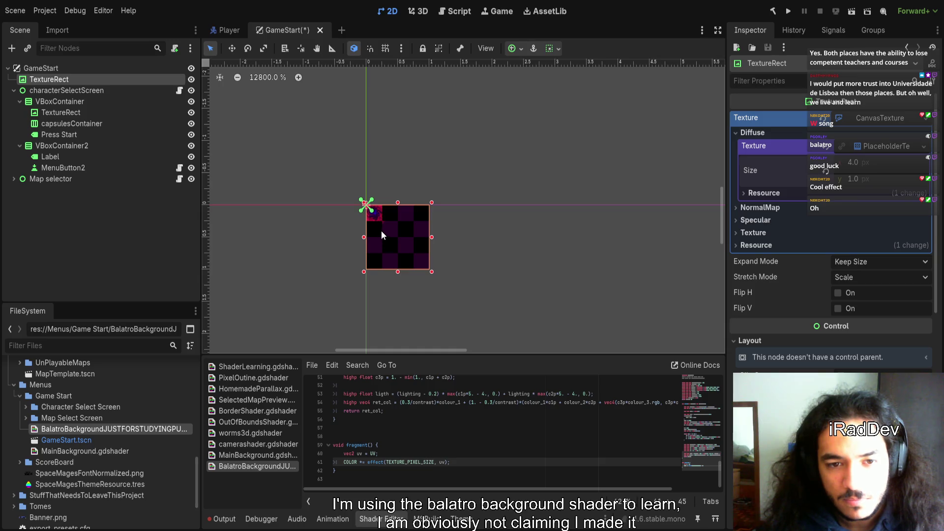
drag(378, 229, 409, 238)
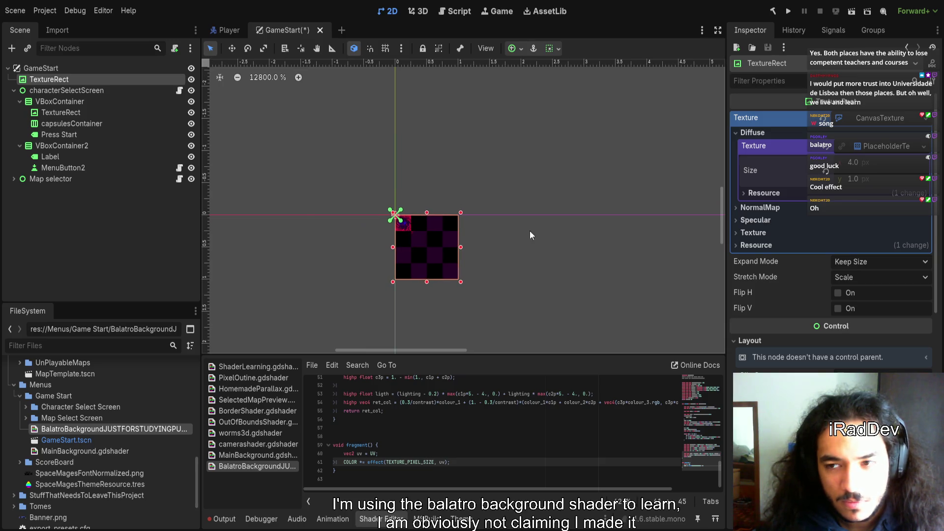
click(825, 171)
click(853, 164)
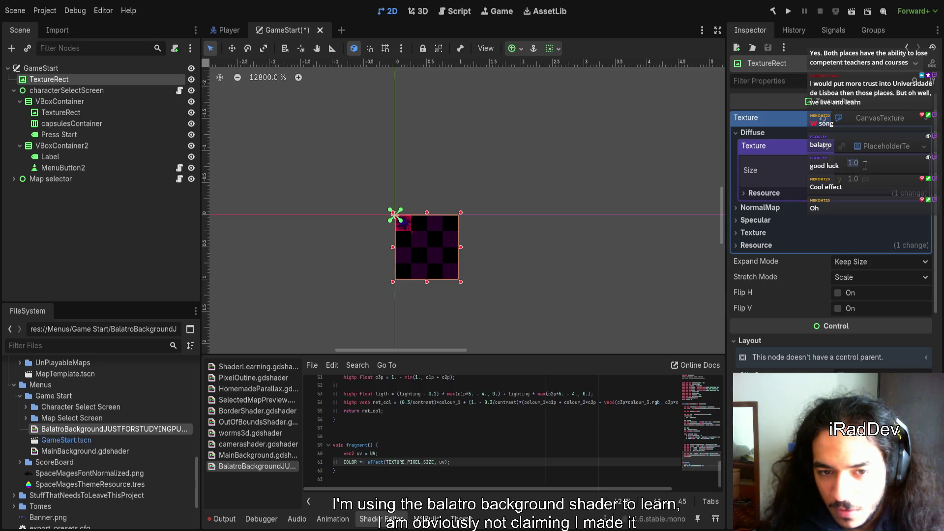
click(841, 147)
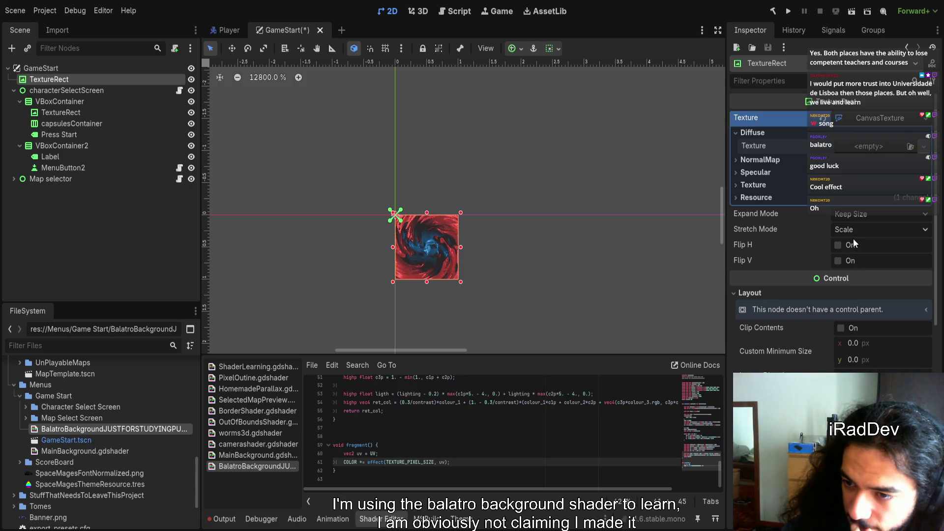
- Revert the Diffuse texture to empty and show the TextureRect's Layout properties
key(ctrl+shift+z)
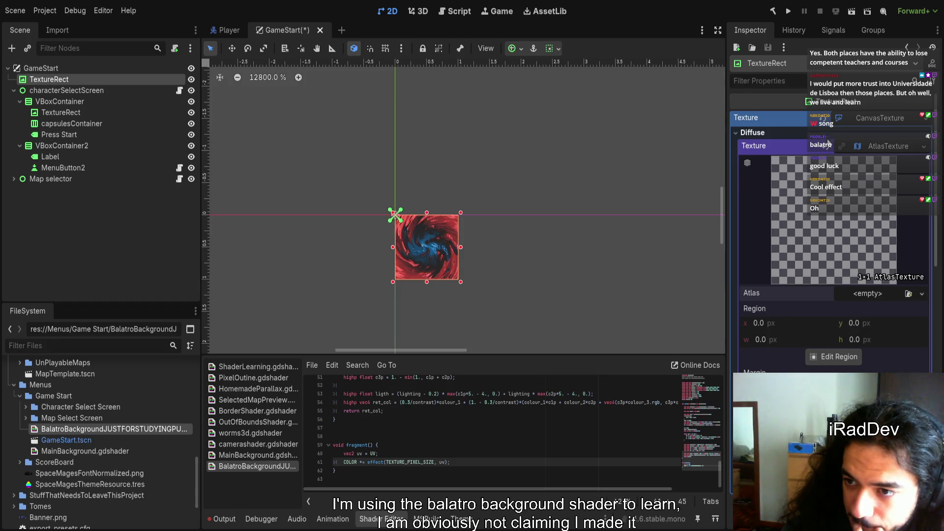
key(ctrl+z)
key(ctrl+z)
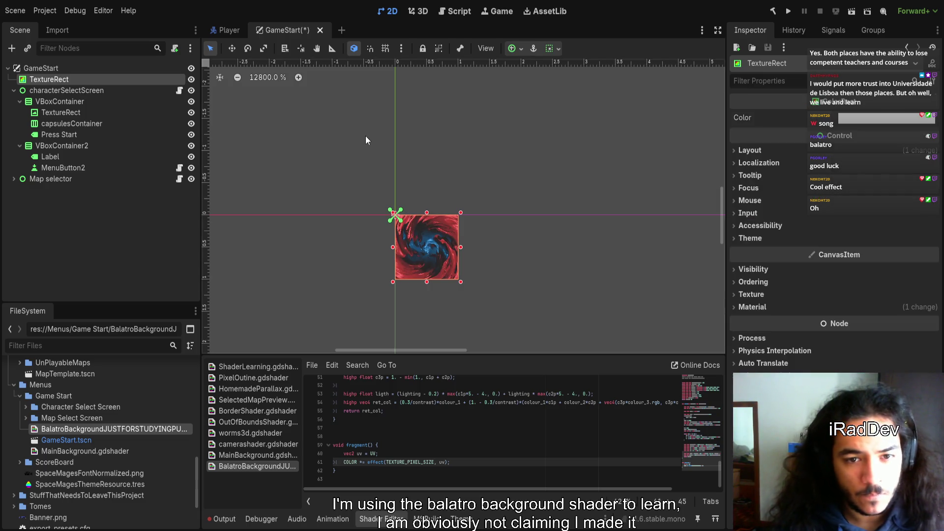
click(824, 153)
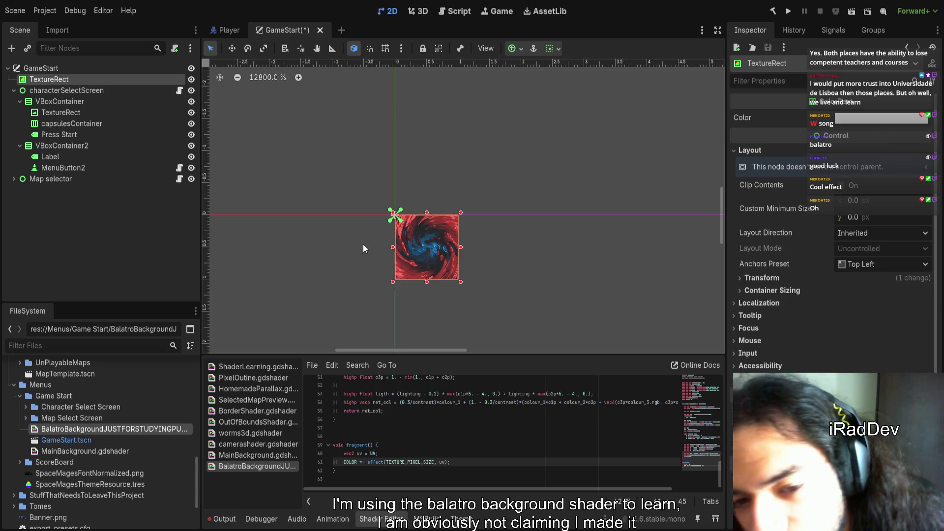
- Expand Transform to check the TextureRect's size, then save the GameStart scene
click(843, 279)
click(842, 279)
click(843, 280)
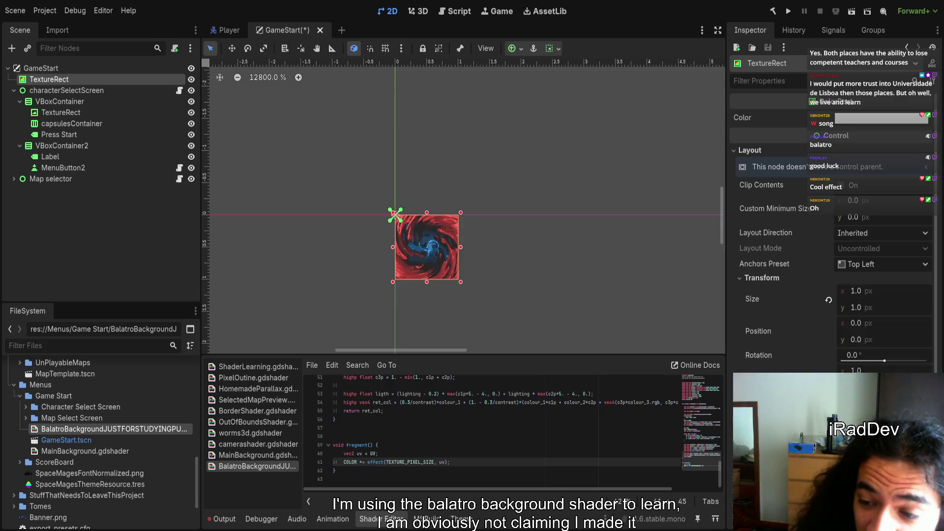
scroll(842, 285, down, 5)
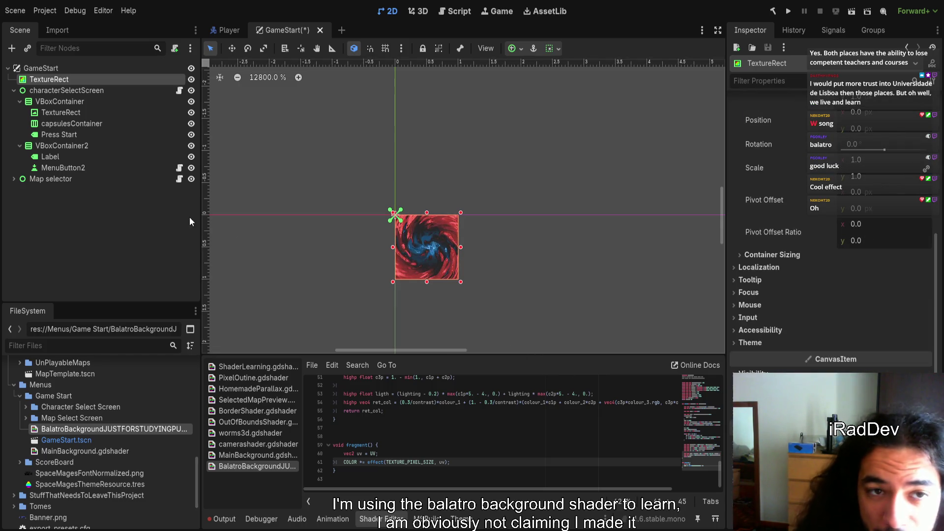
key(ctrl+s)
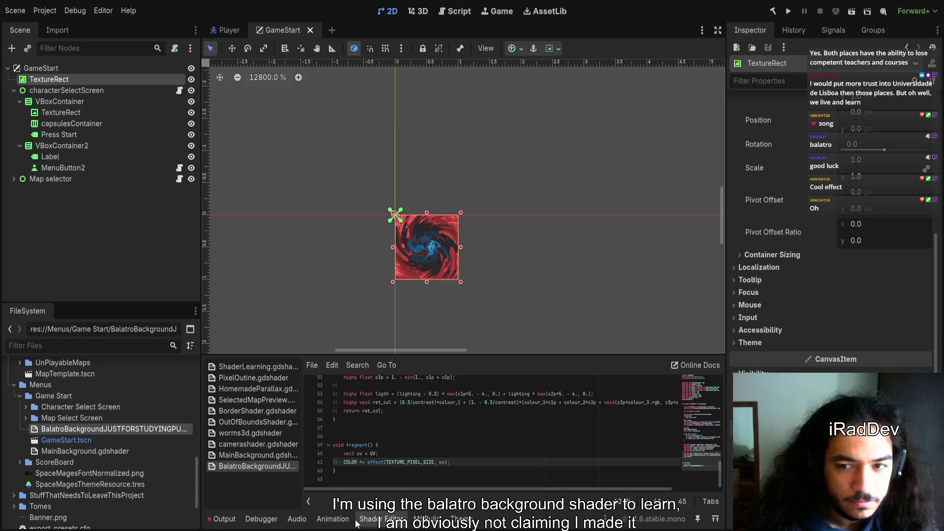
- Inspect the saved GameStart scene, where the TextureRect sits at 1.0 × 1.0 px
scroll(830, 236, up, 5)
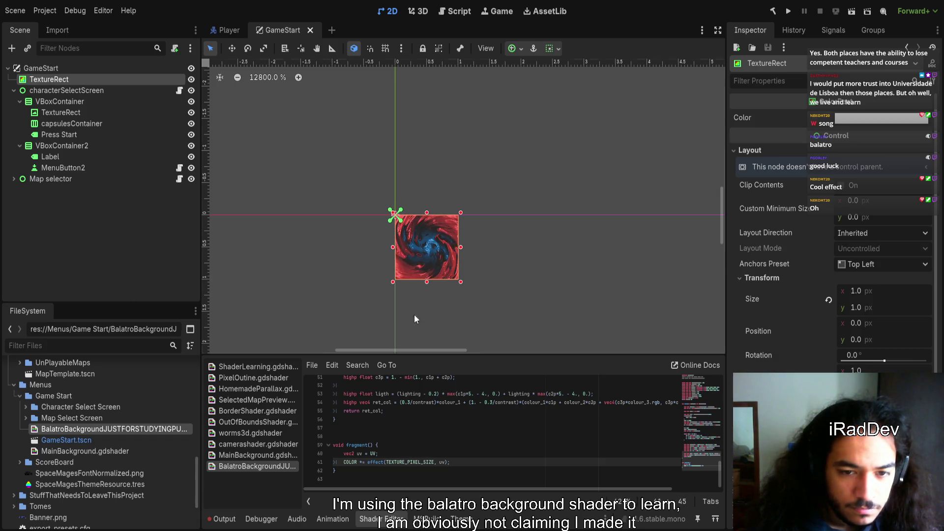
scroll(493, 302, down, 3)
scroll(493, 302, right, 3)
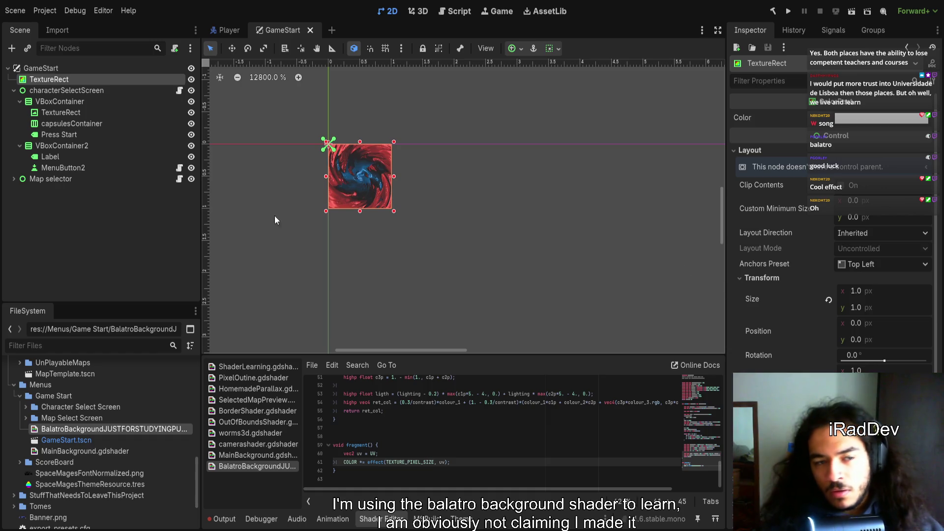
click(80, 79)
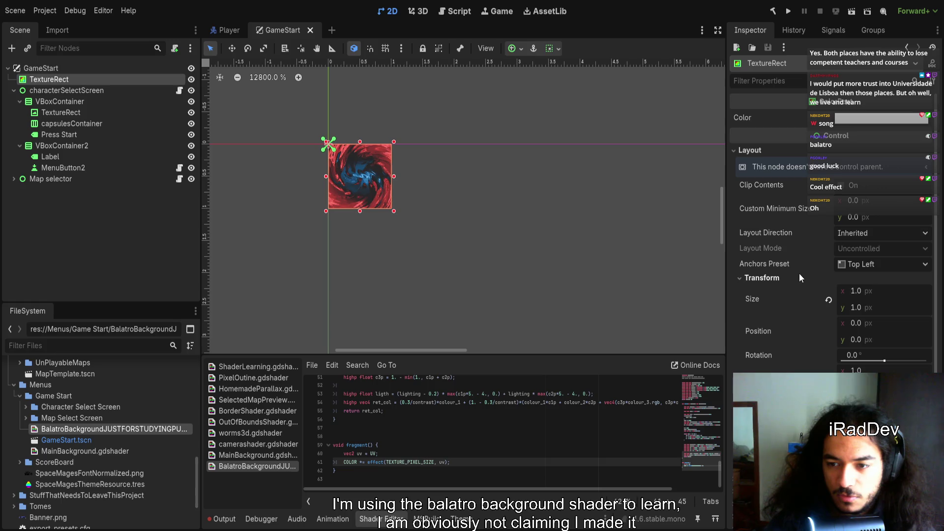
scroll(819, 329, down, 5)
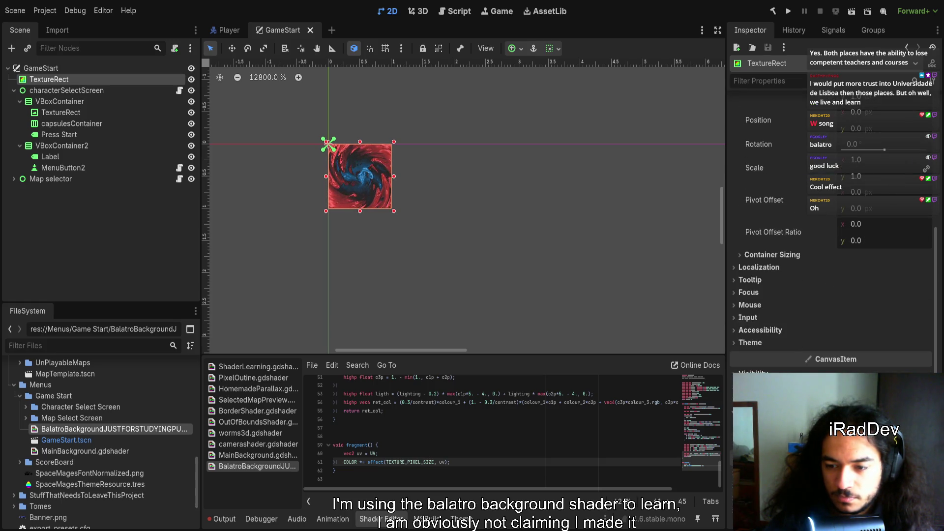
- Set the TextureRect's Transform Size to 1920 × 1080
scroll(821, 300, up, 5)
click(865, 248)
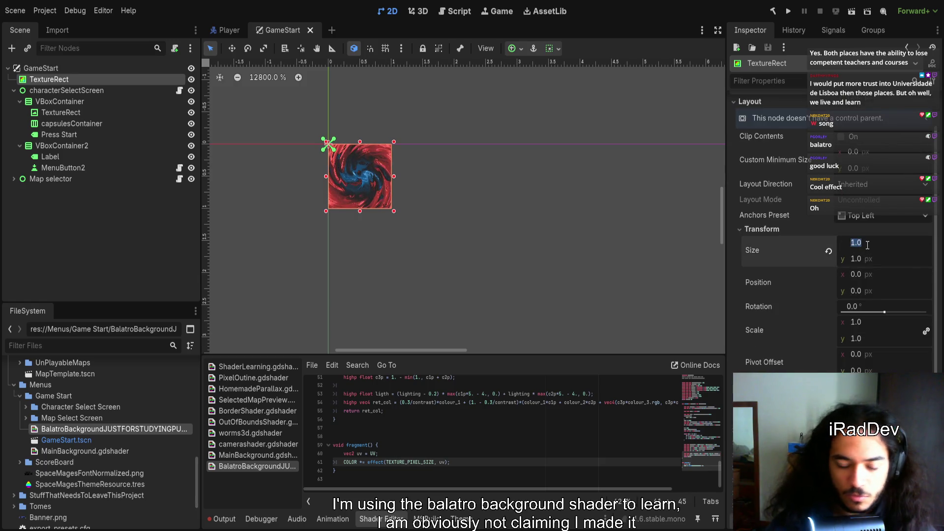
text(1920)
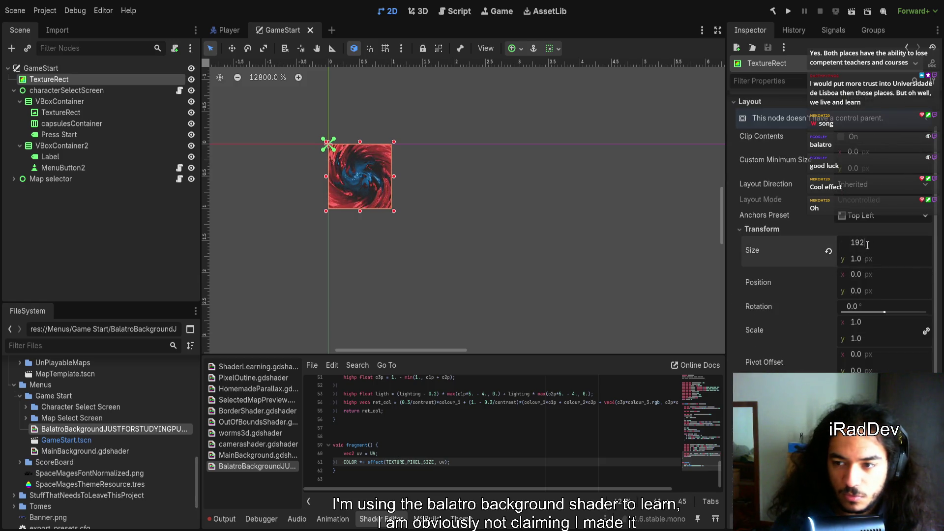
key(Tab)
text(1080)
key(Return)
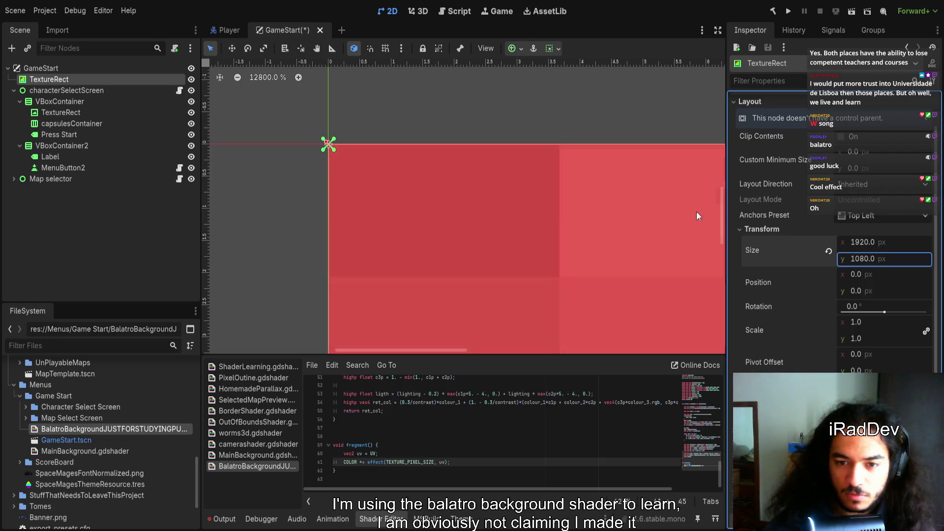
scroll(405, 259, down, 15)
scroll(422, 249, down, 10)
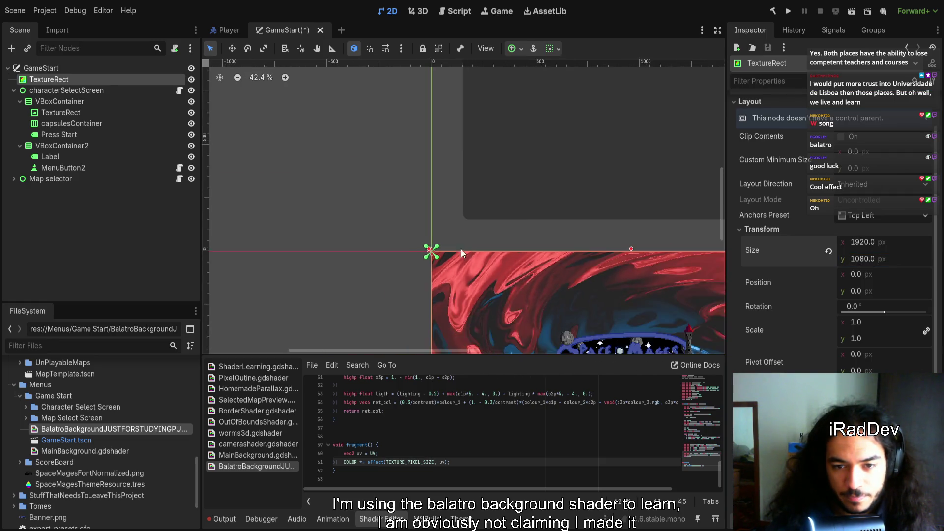
scroll(434, 146, up, 3)
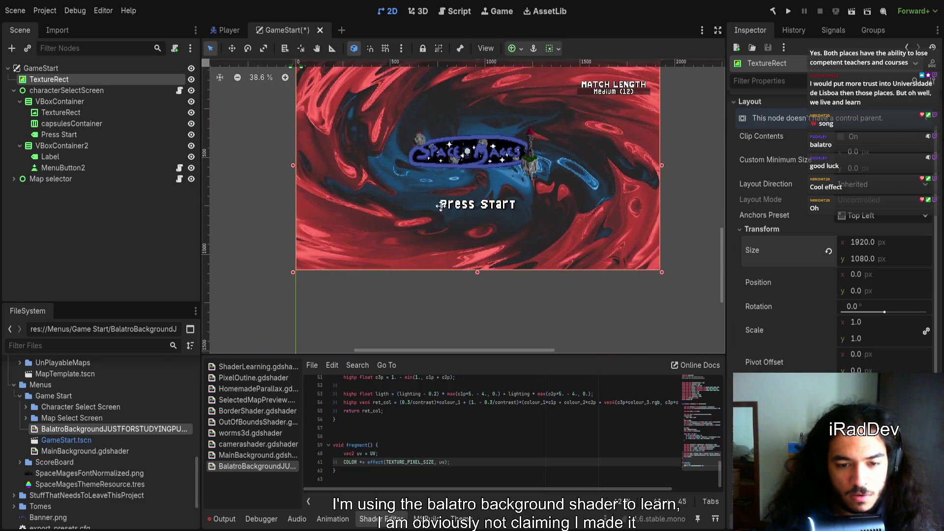
- Replace TEXTURE_PIXEL_SIZE on line 61 with vec2(1./1920., 1./1080.)
double_click(423, 462)
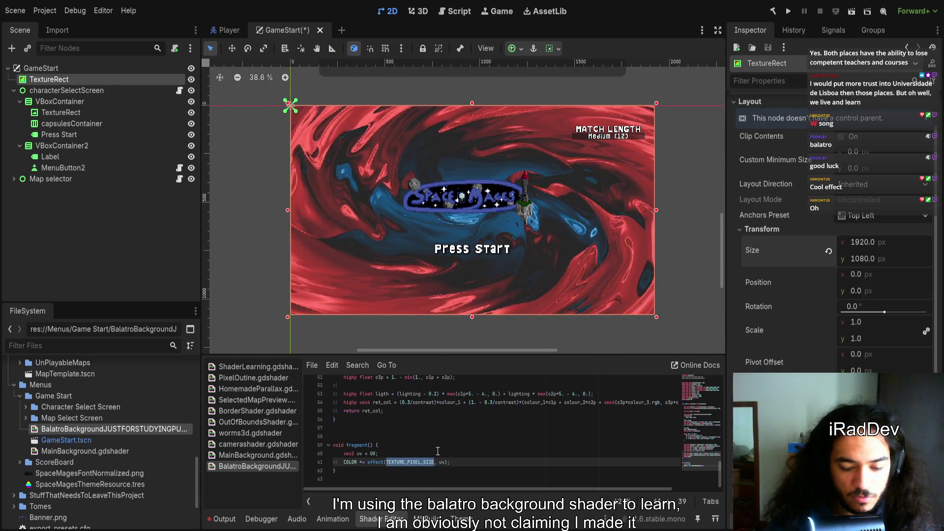
key(BackSpace)
text(vec2()
text(1/1920)
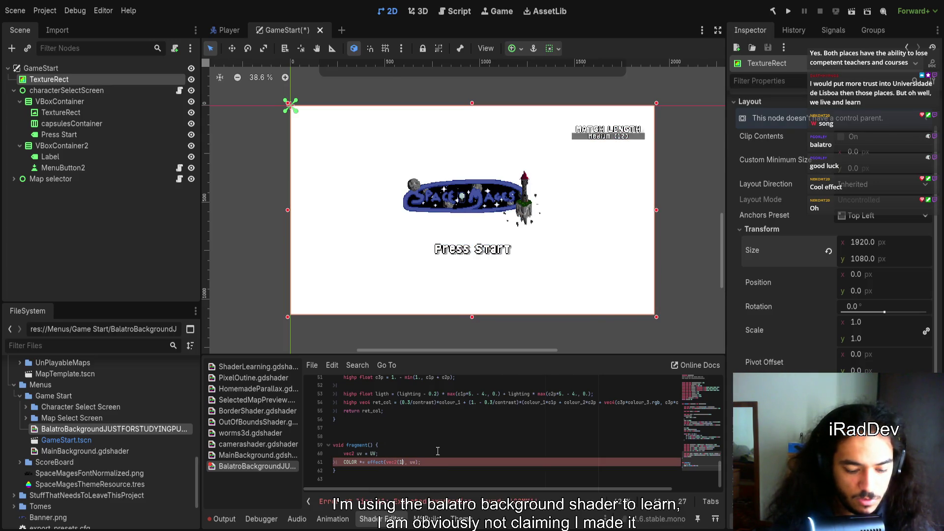
key(BackSpace)
key(BackSpace)
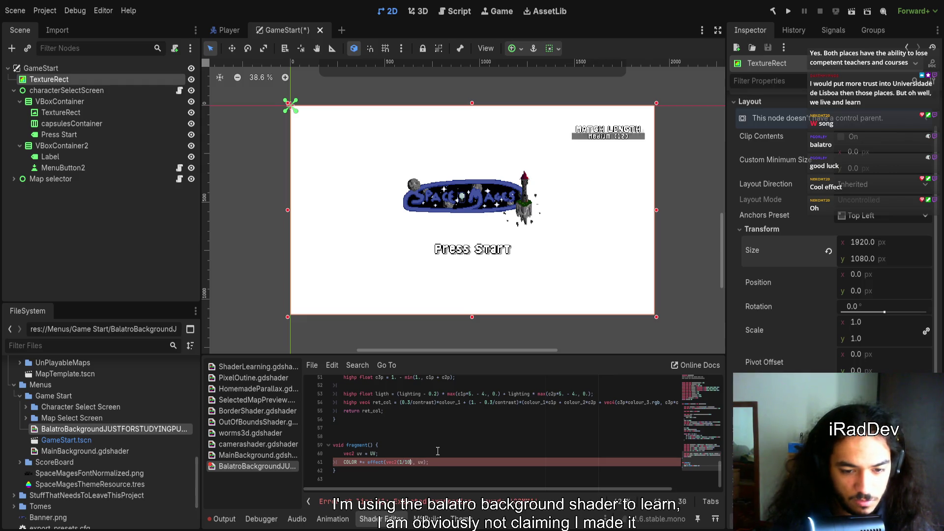
text(20)
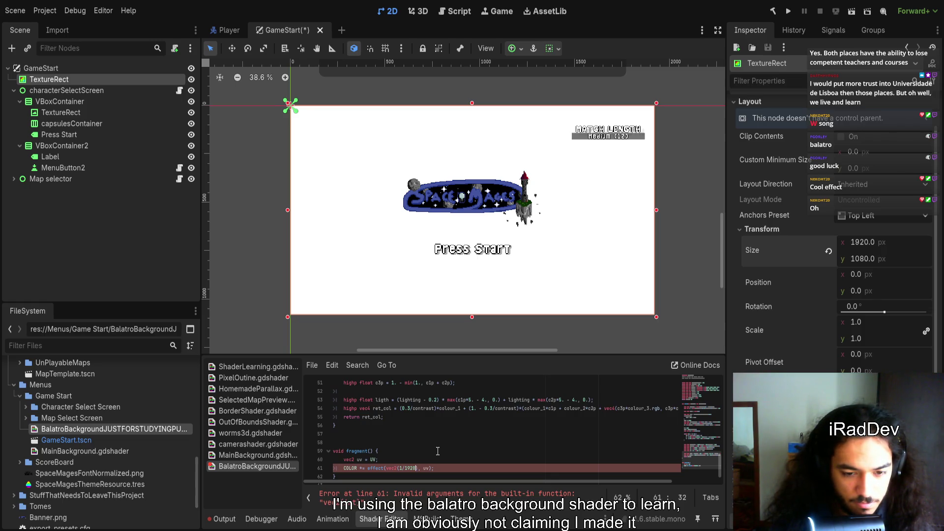
text(, 1/1)
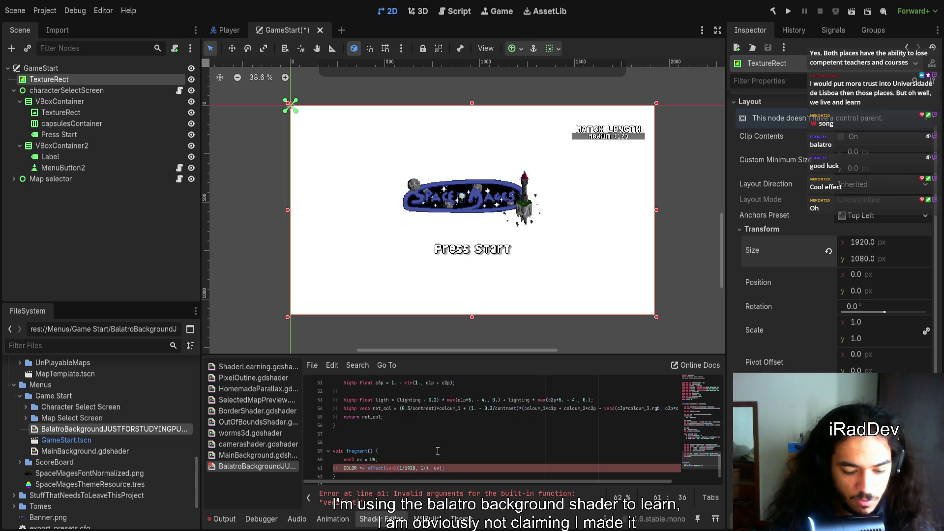
text(080)
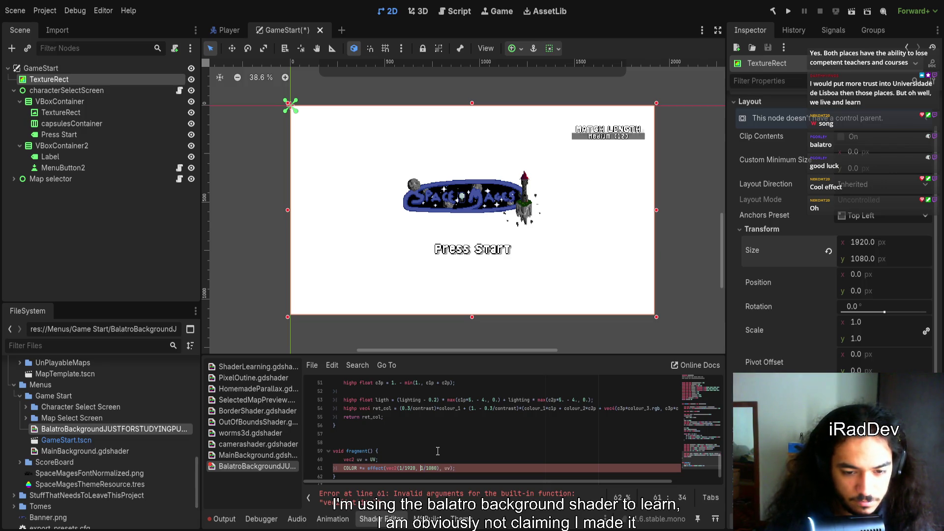
key(Right)
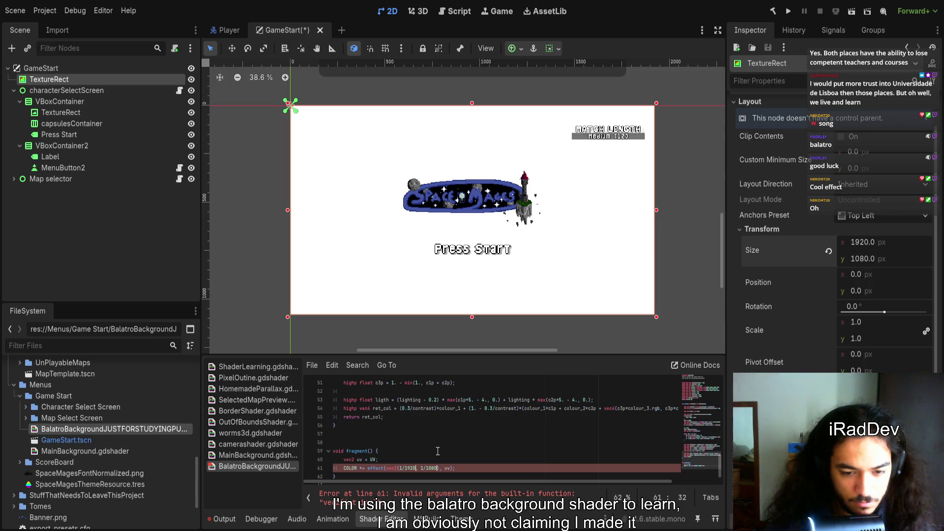
text(.)
key(Left)
key(Left)
key(Left)
text(.)
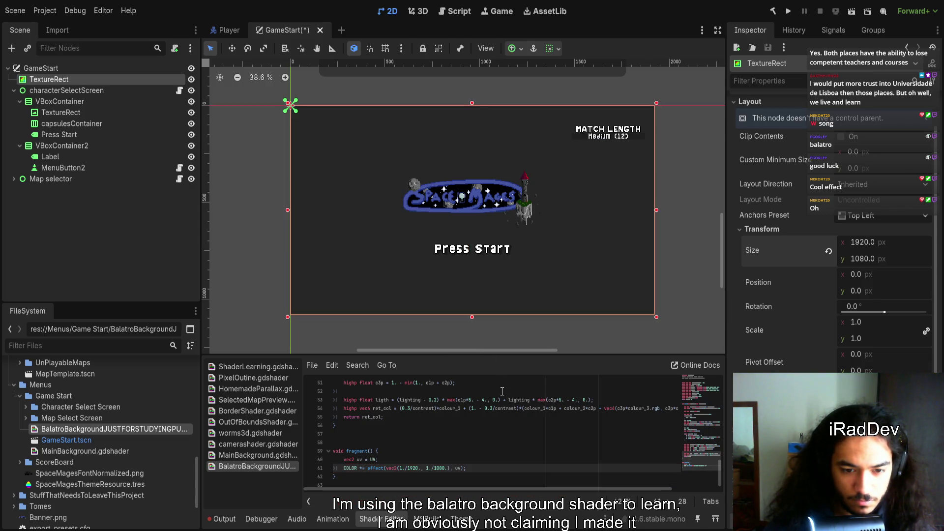
click(448, 468)
- Select the vec2 pixel-size argument and type TEXTURE_PIXEL_ in its place
key(shift+Left)
key(shift+Left)
key(shift+Left)
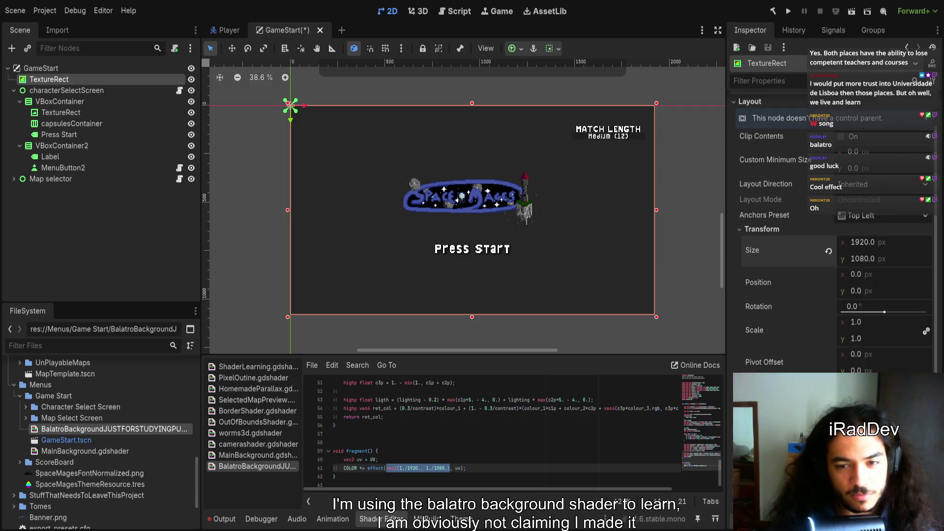
drag(490, 303, 450, 298)
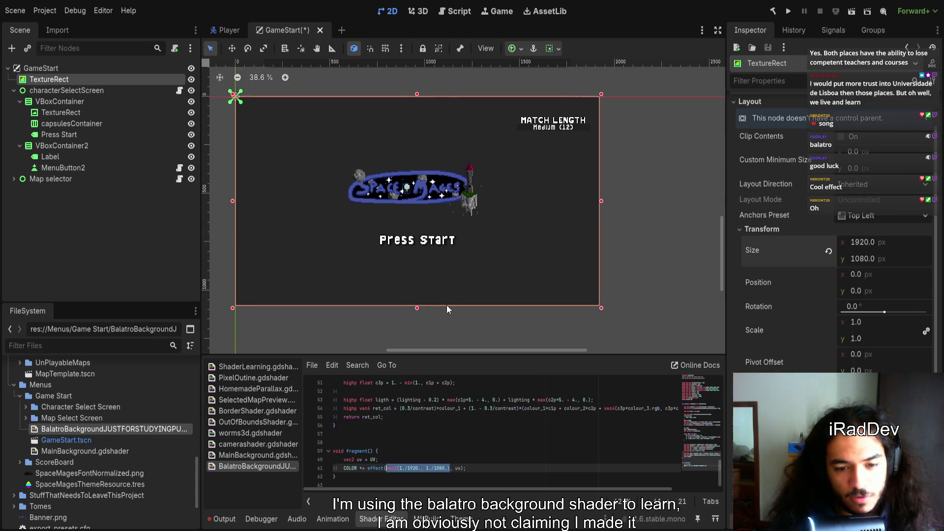
drag(394, 268, 420, 270)
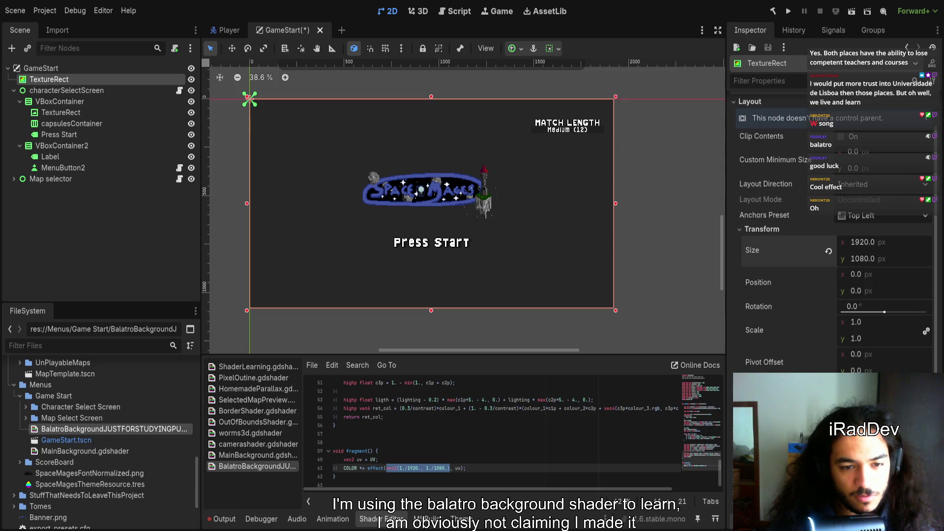
scroll(490, 416, up, 2)
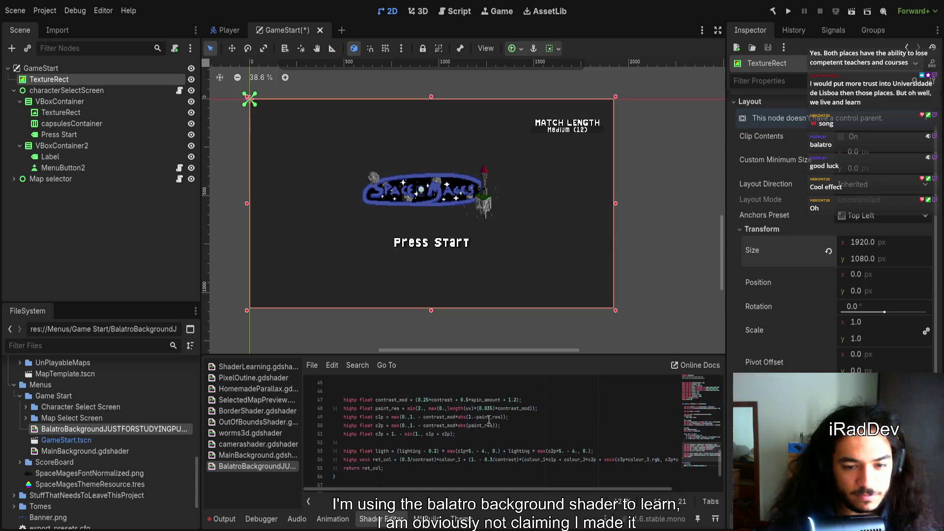
scroll(487, 424, up, 13)
scroll(487, 423, up, 2)
scroll(487, 423, down, 7)
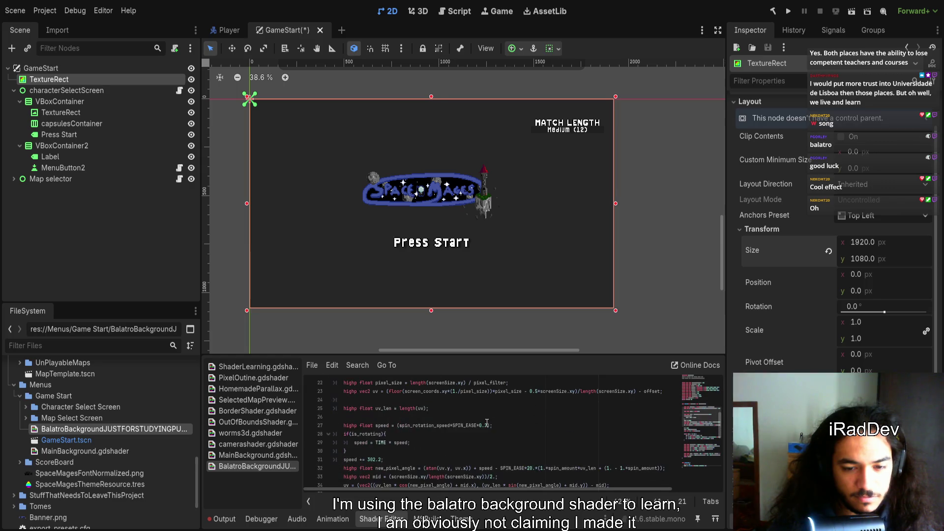
scroll(486, 424, down, 3)
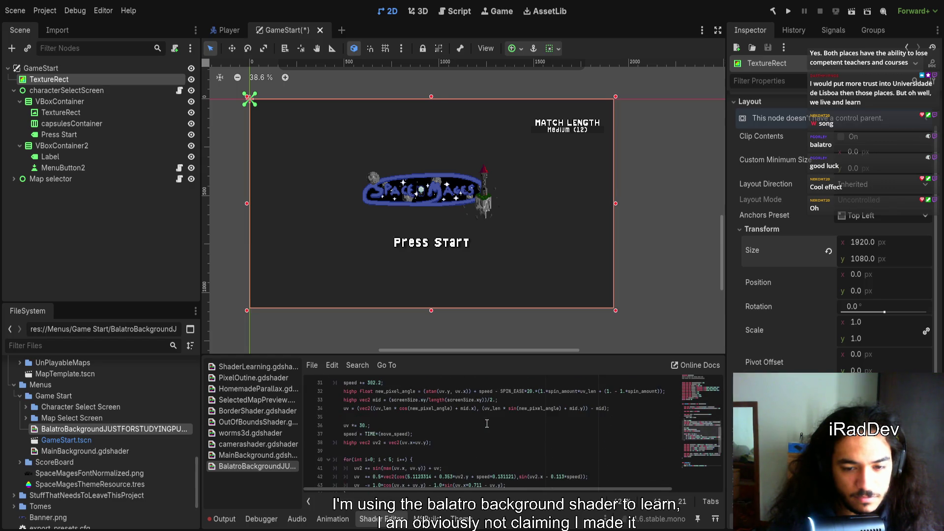
scroll(487, 423, down, 7)
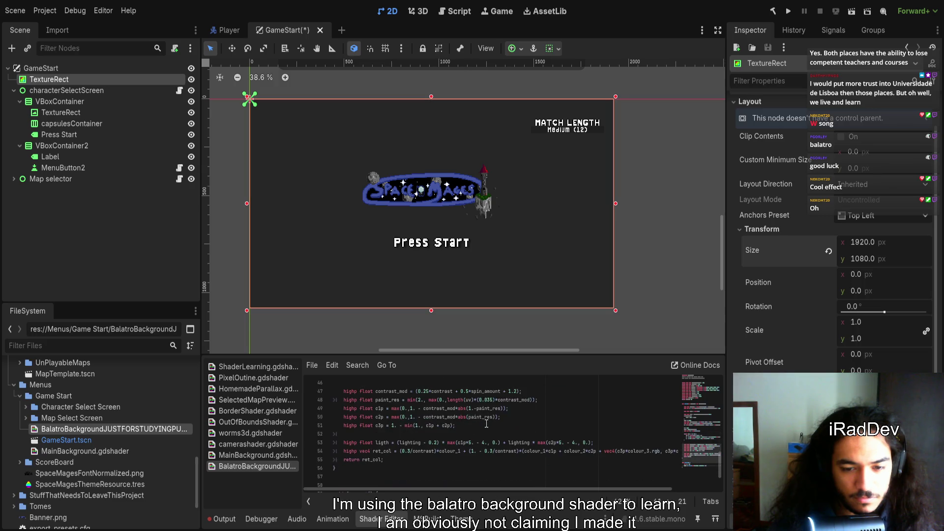
text(TEXTURE_)
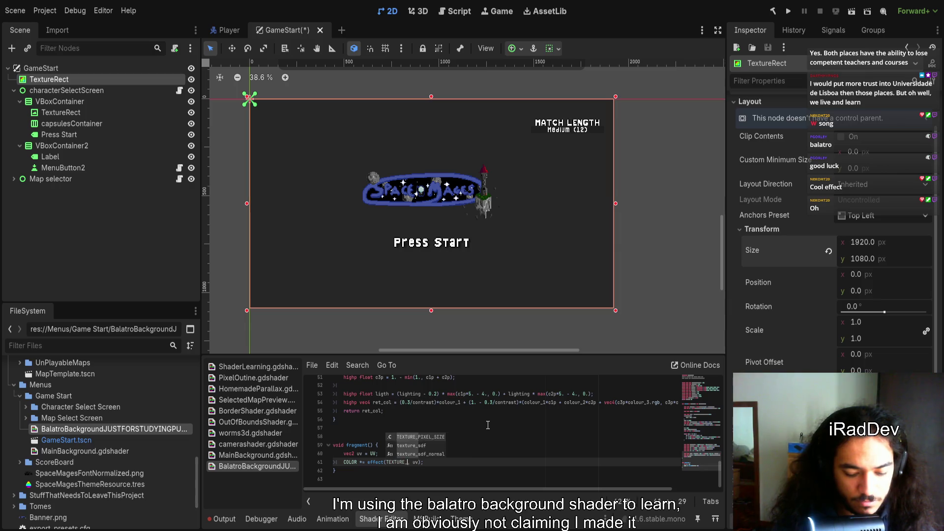
text(PIXEL_)
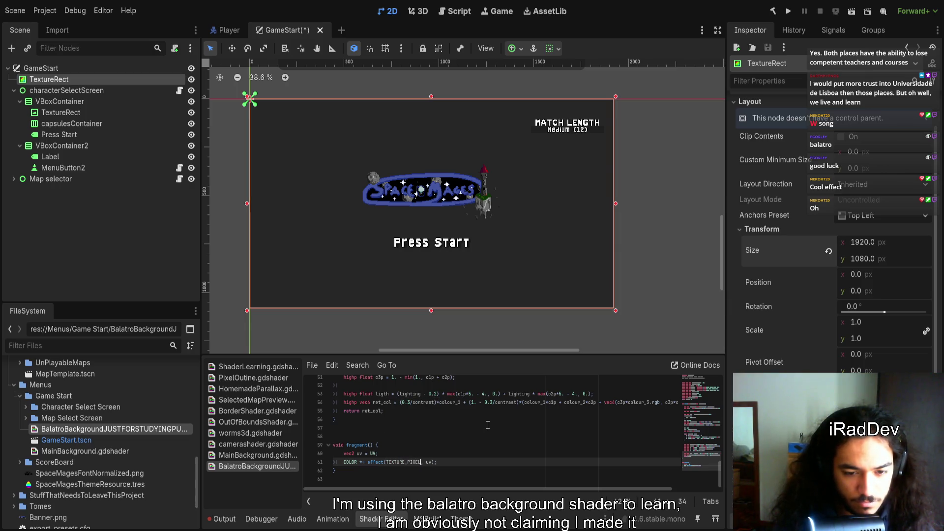
text(_SIZE)
- Complete TEXTURE_PIXEL_SIZE, then replace it with vec2(1.) in the effect call
key(Return)
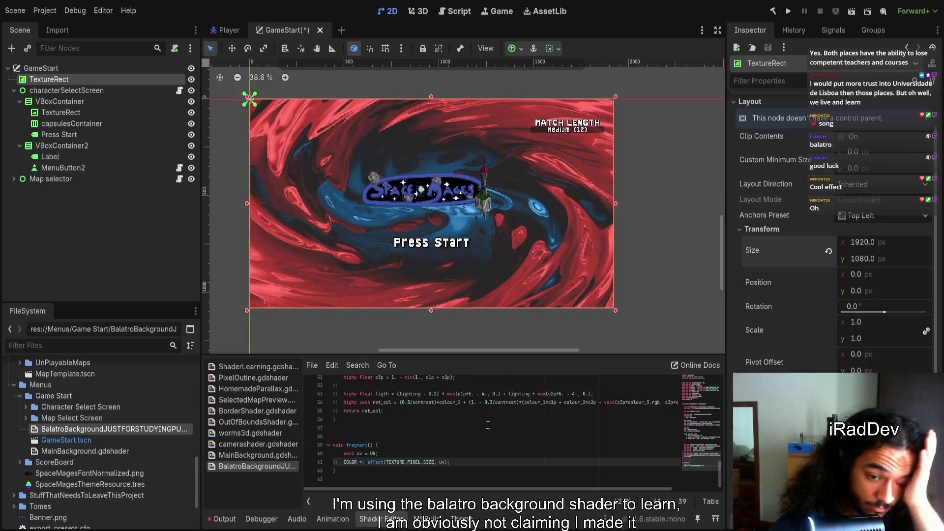
key(ctrl+shift+Left)
text(vec2)
key(Return)
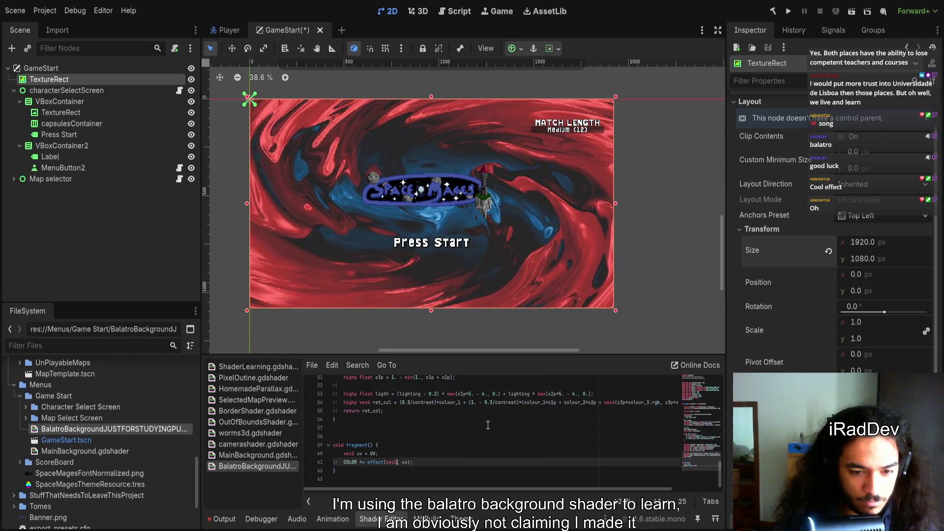
text((1)
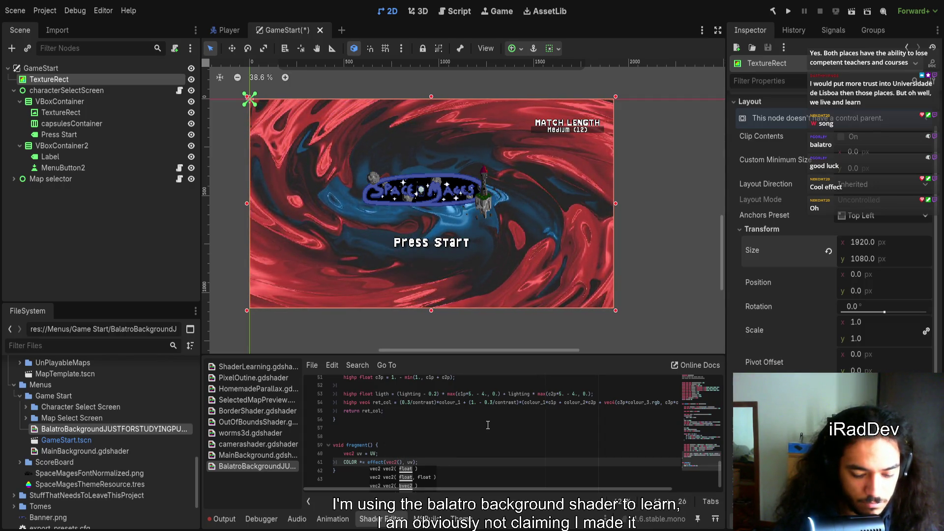
text())
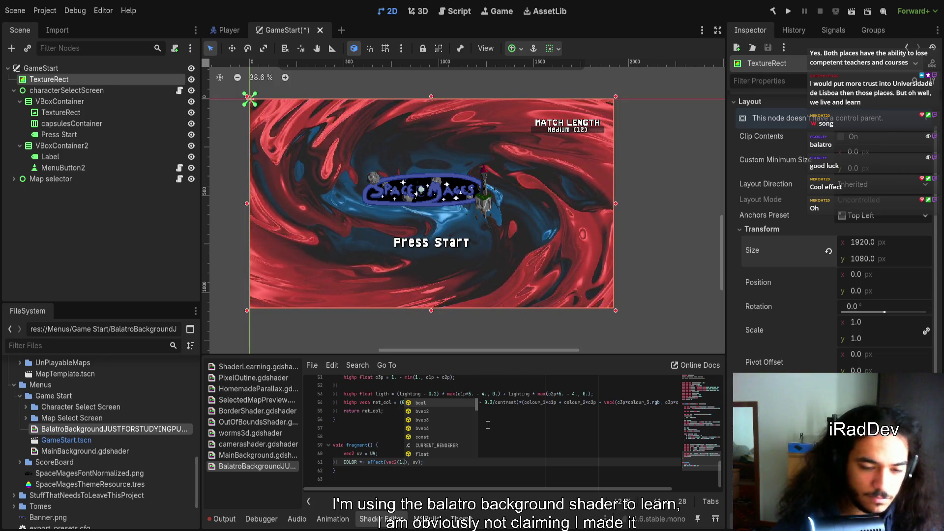
click(523, 460)
- Save the scene, check the restored full-screen swirl, and select vec2(1.) again
key(ctrl+s)
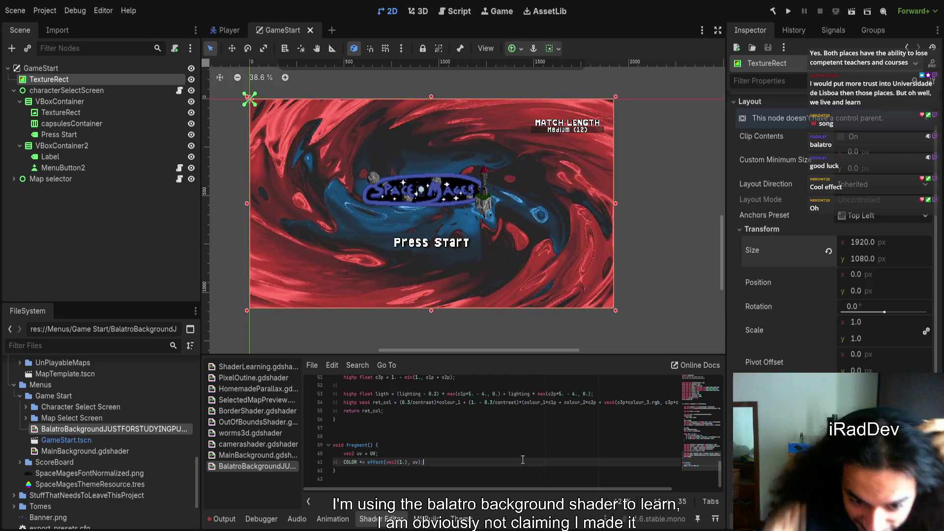
scroll(464, 427, up, 1)
scroll(464, 428, up, 13)
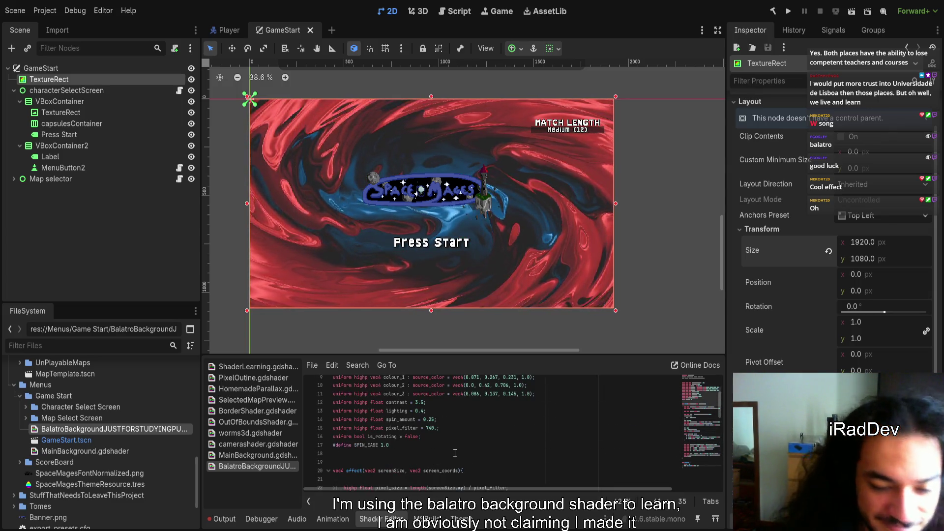
scroll(446, 459, down, 2)
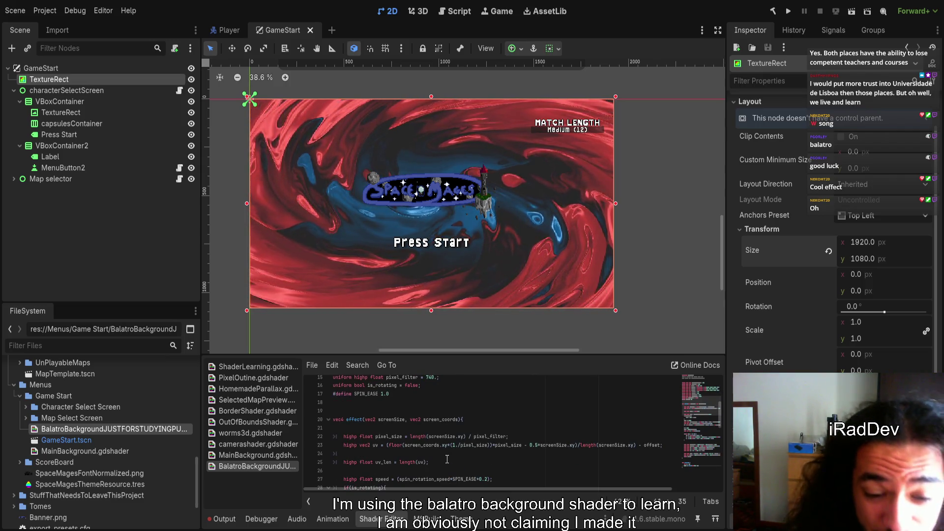
scroll(447, 459, down, 12)
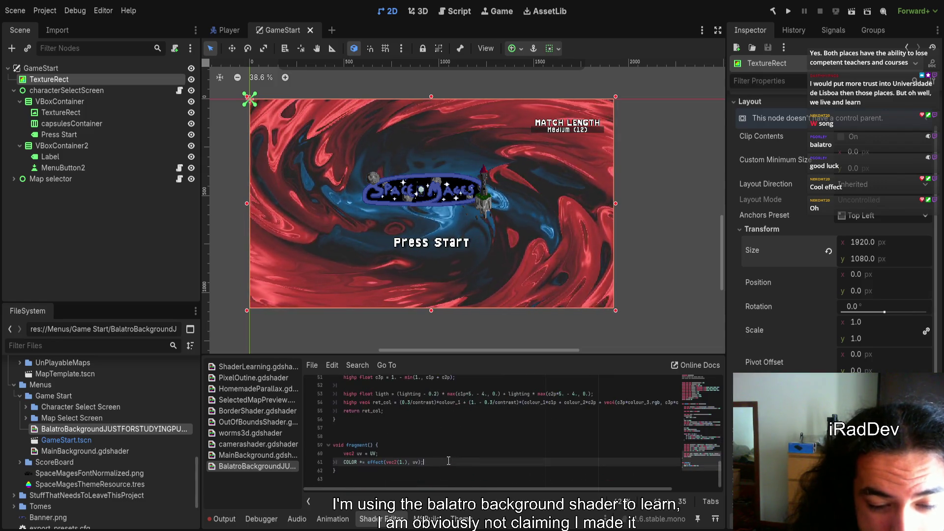
drag(386, 462, 408, 462)
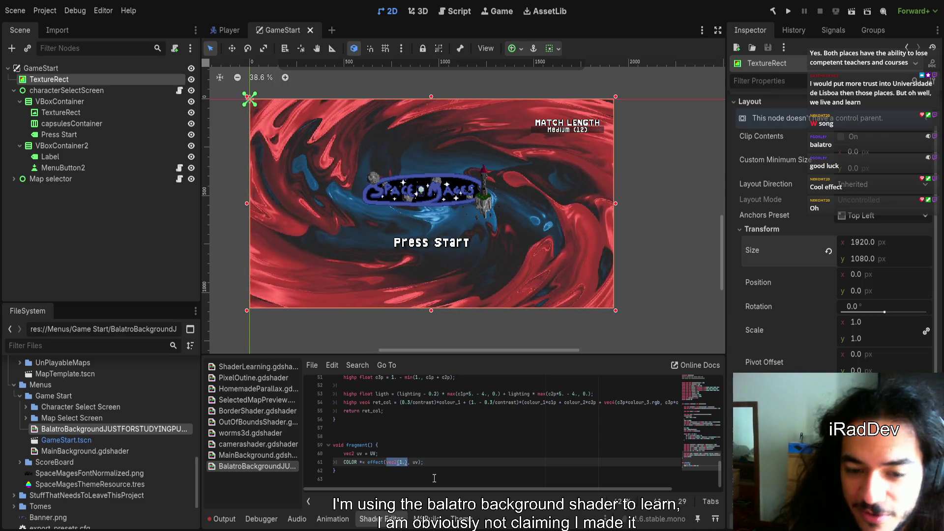
- Try vec2(1920, 1080) as the effect's pixel size, then delete it
text(vec2)
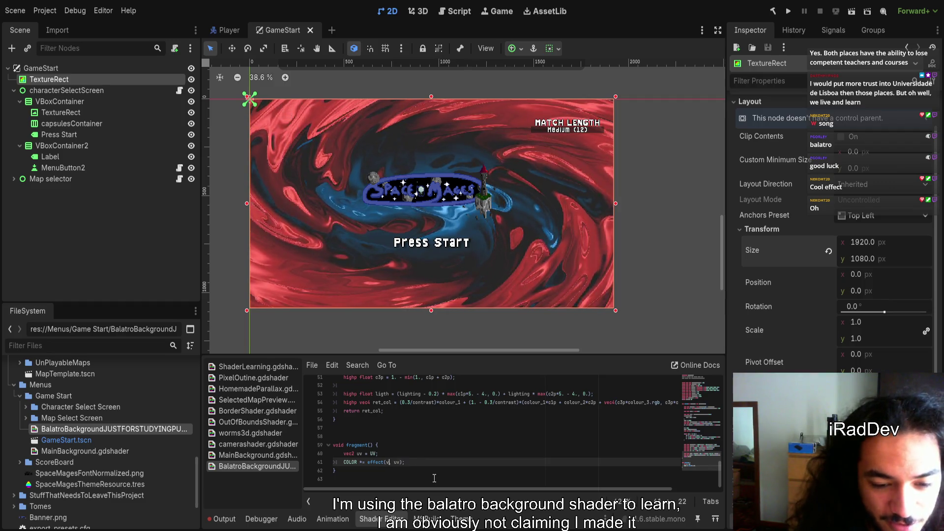
text(()
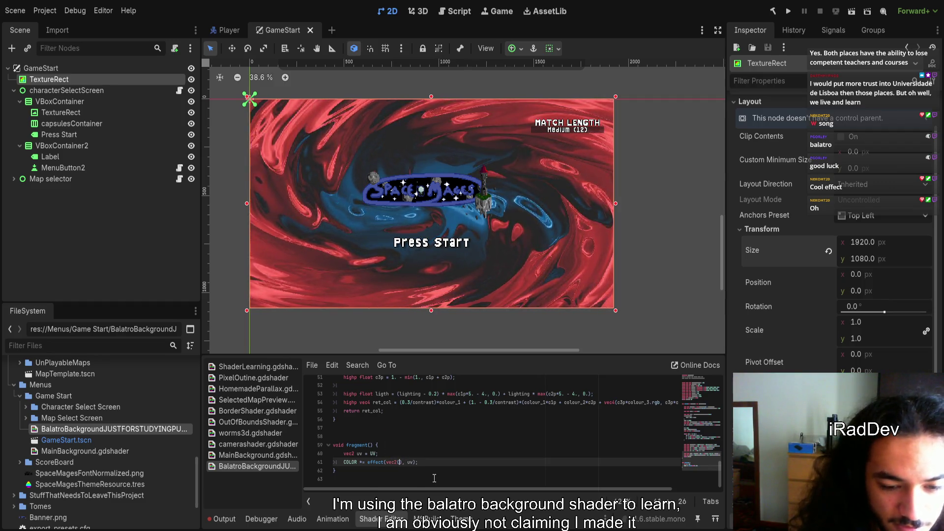
text(1920, 1080)
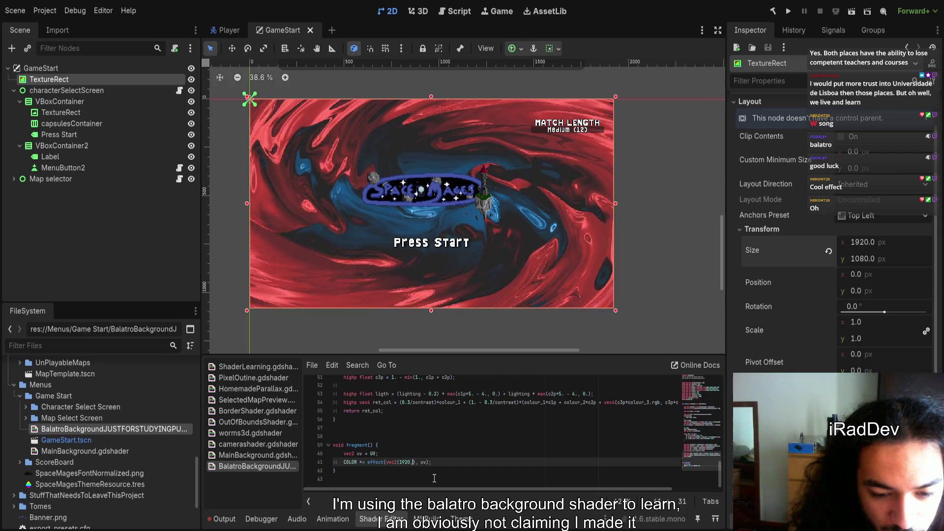
key(Escape)
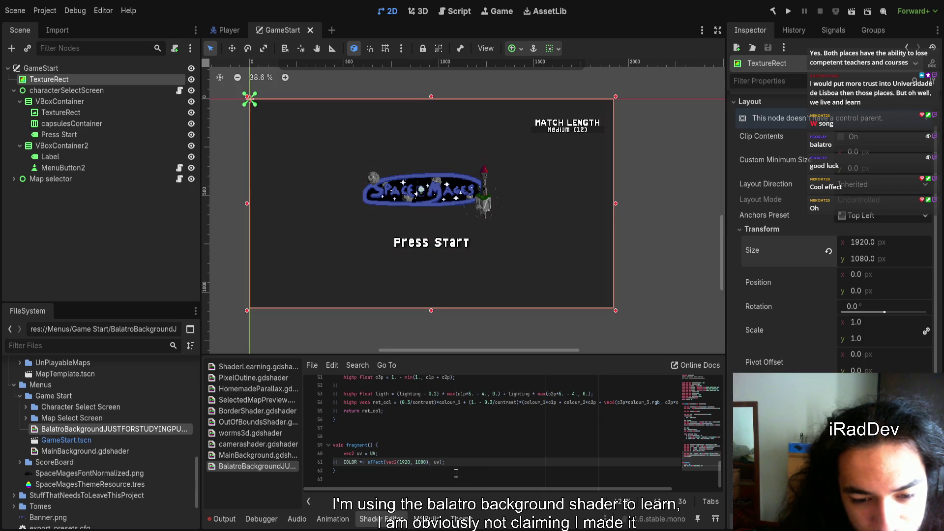
key(ctrl+shift+Left)
key(ctrl+shift+Left)
key(Right)
key(ctrl+Left)
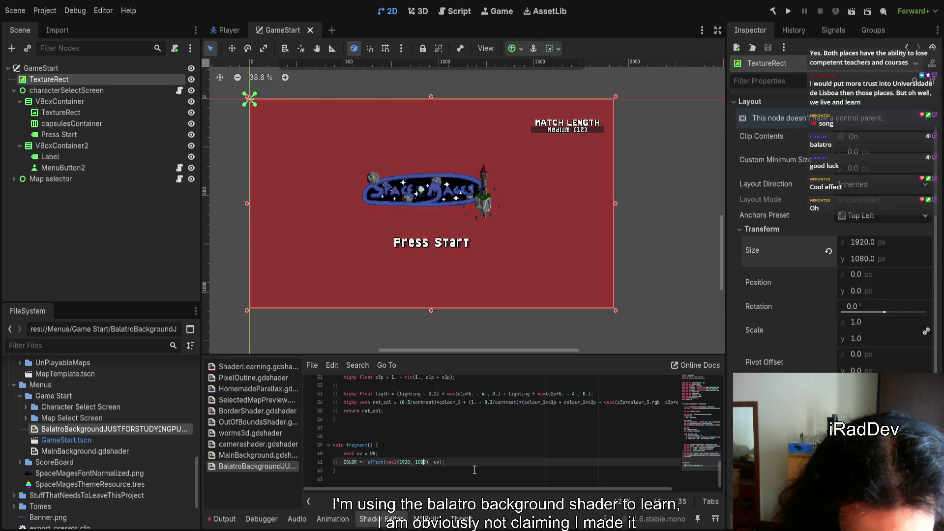
key(ctrl+shift+Right)
key(ctrl+shift+Right)
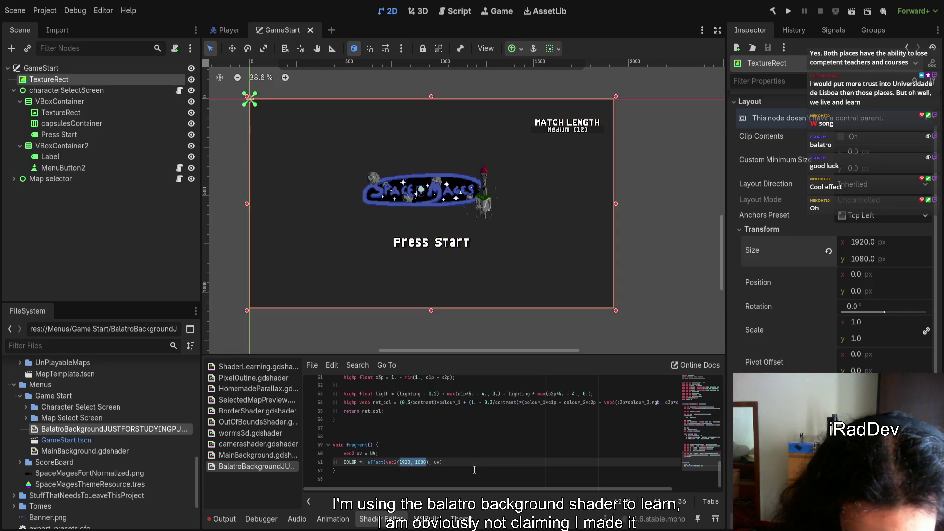
key(Right)
key(BackSpace)
key(BackSpace)
key(BackSpace)
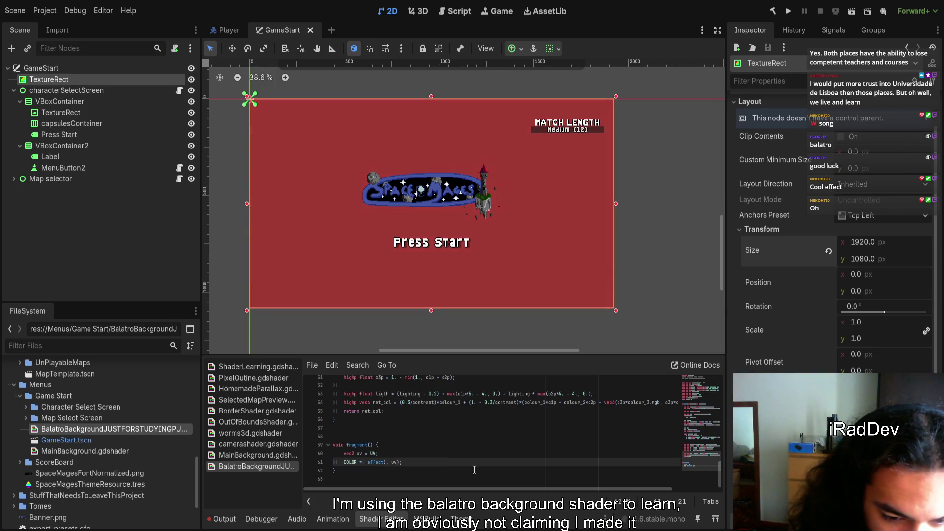
- Type vec2(1)*(16./9.) as the pixel size, using float literals
text(vec2(1)
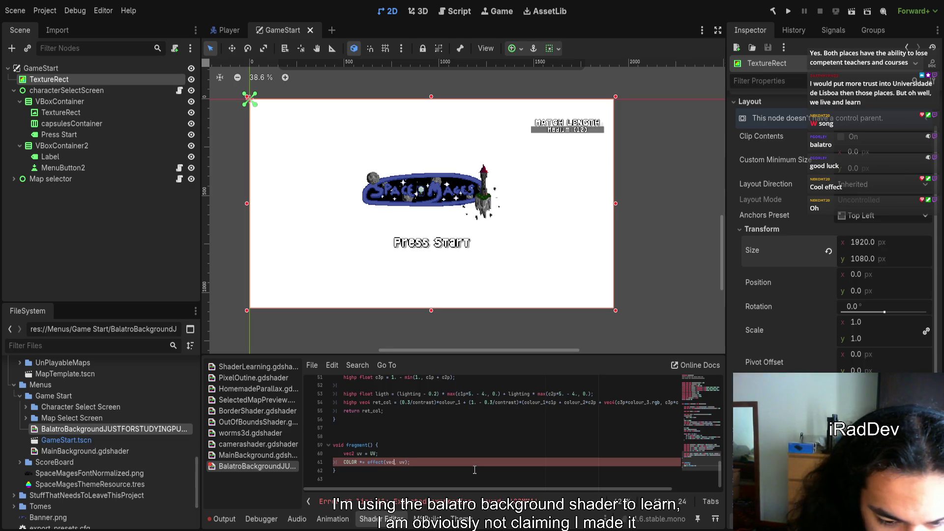
text())
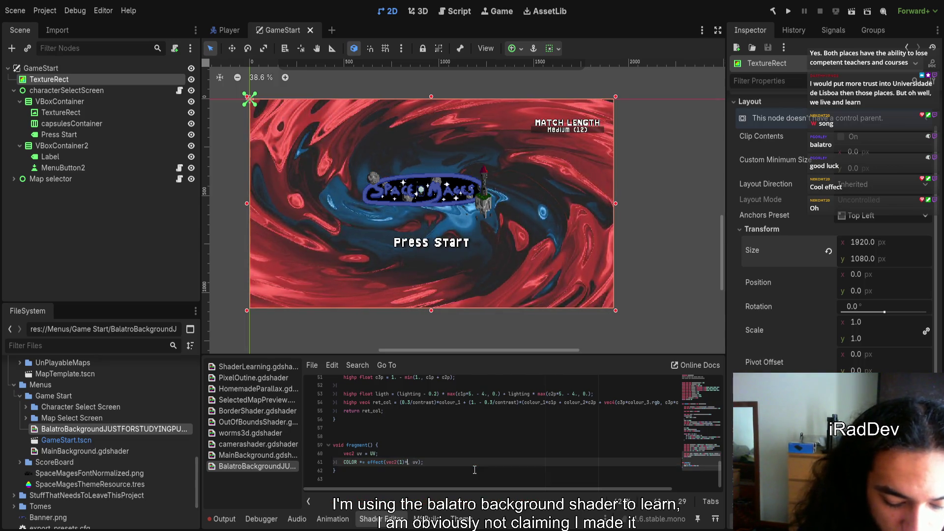
text(*16/9)
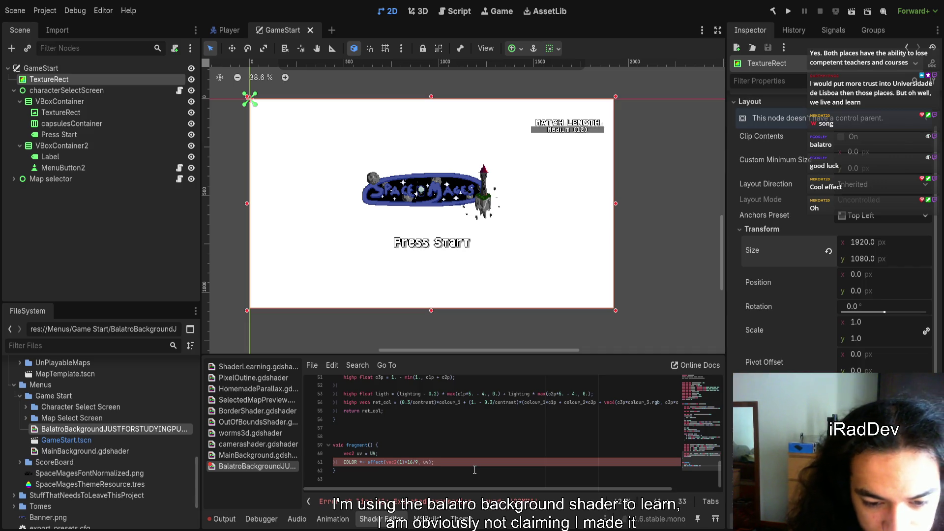
key(shift+Left)
key(shift+Left)
key(shift+Left)
text((16.)
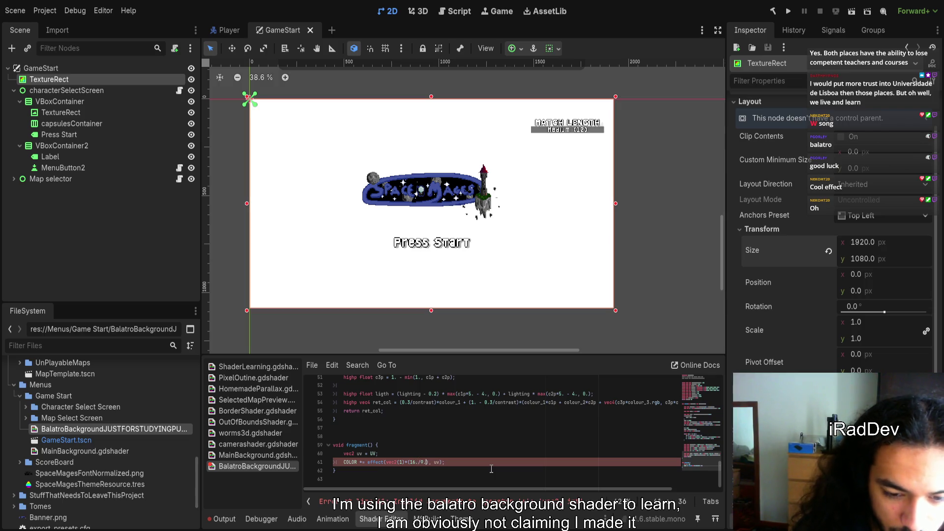
key(Right)
key(Right)
text(.)
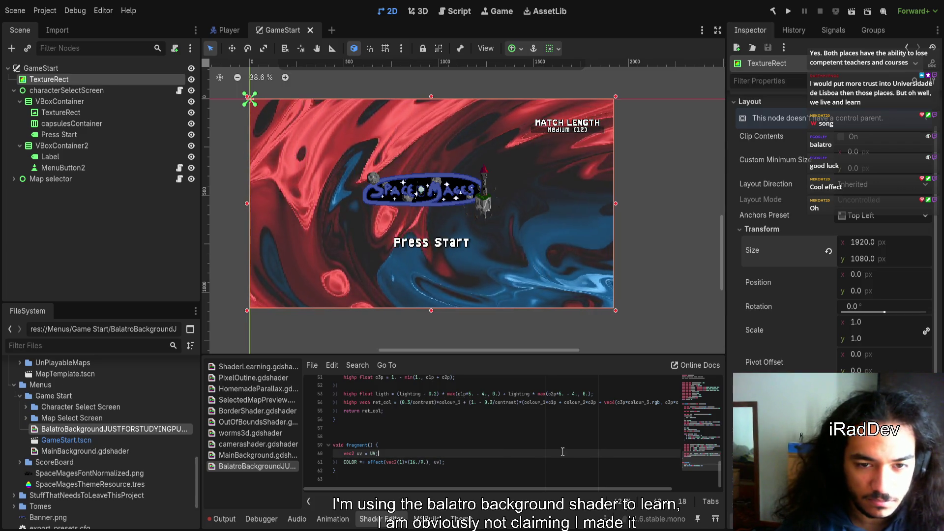
- Change the effect call's ratio from 16./9. to 9./16
scroll(497, 284, down, 2)
scroll(309, 150, up, 8)
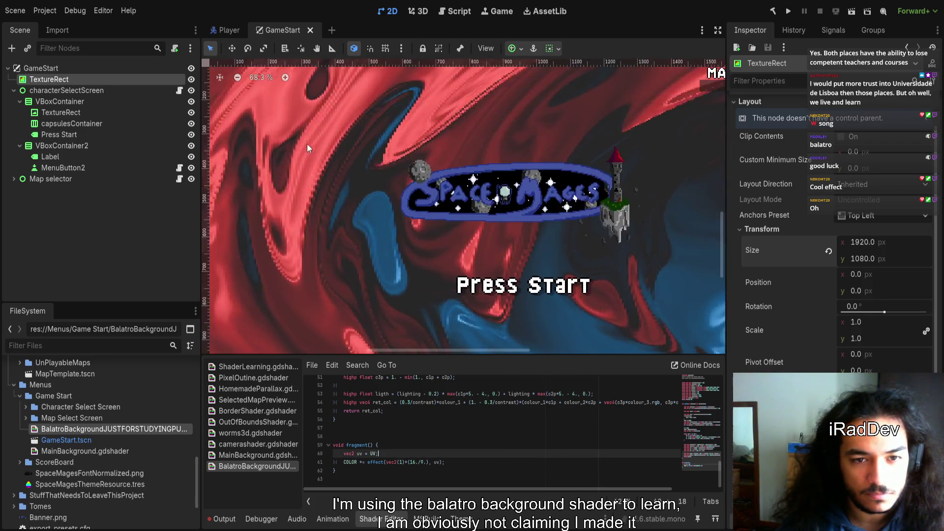
scroll(358, 242, down, 4)
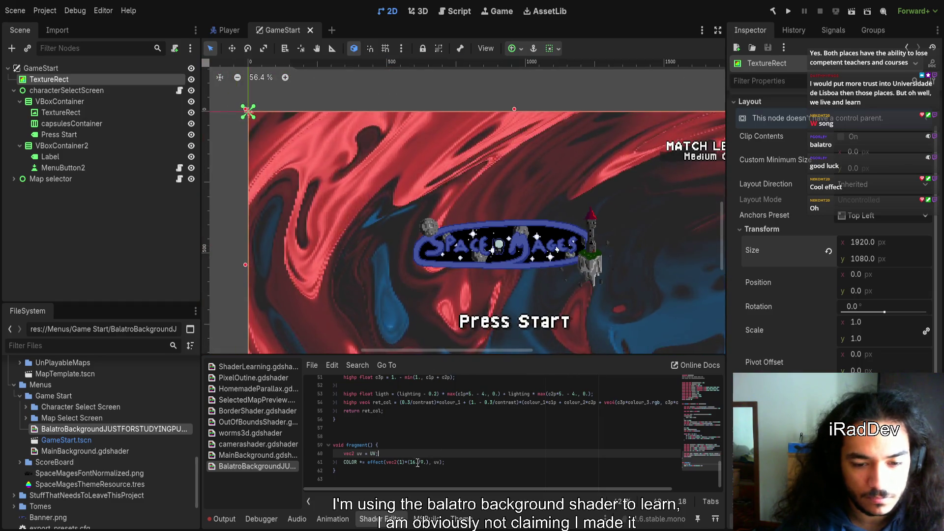
click(418, 461)
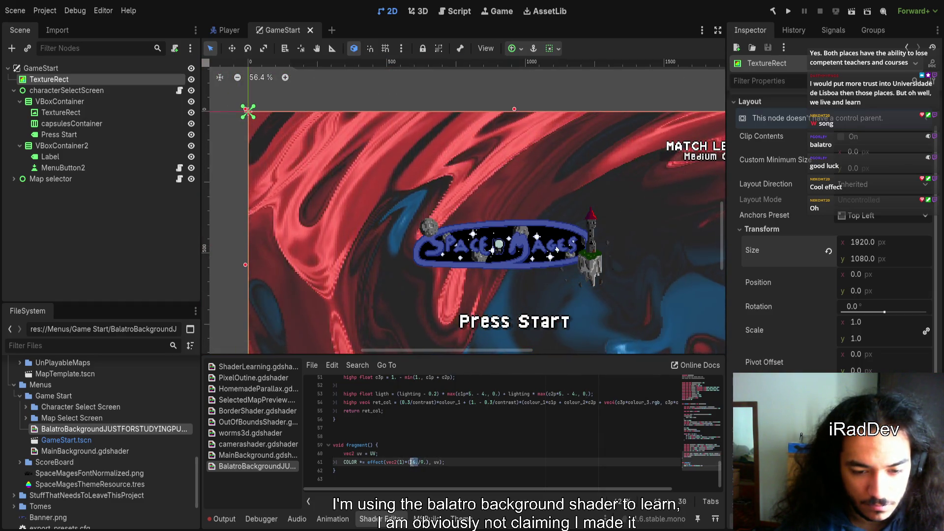
text(9)
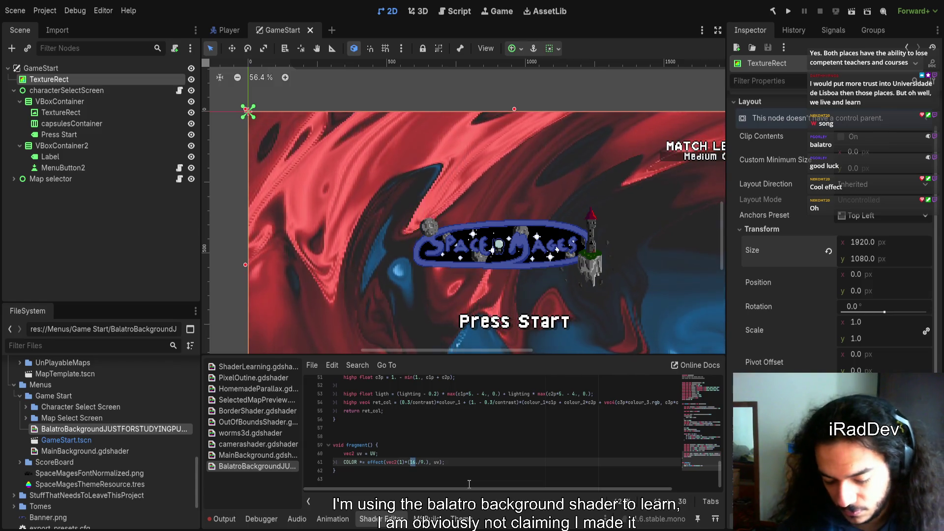
key(Right)
key(Right)
key(Right)
key(BackSpace)
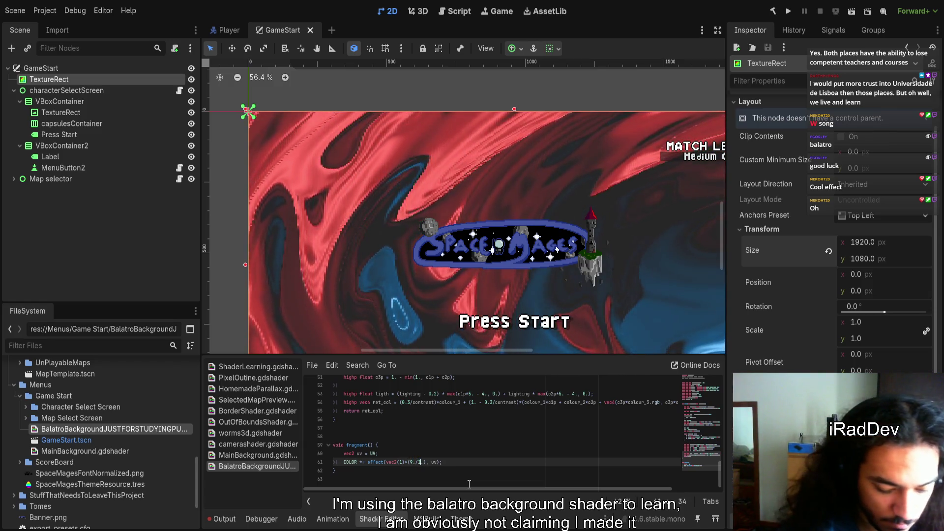
text(16)
- Zoom and pan the 2D canvas to inspect the magnified swirl pixels
scroll(411, 258, up, 3)
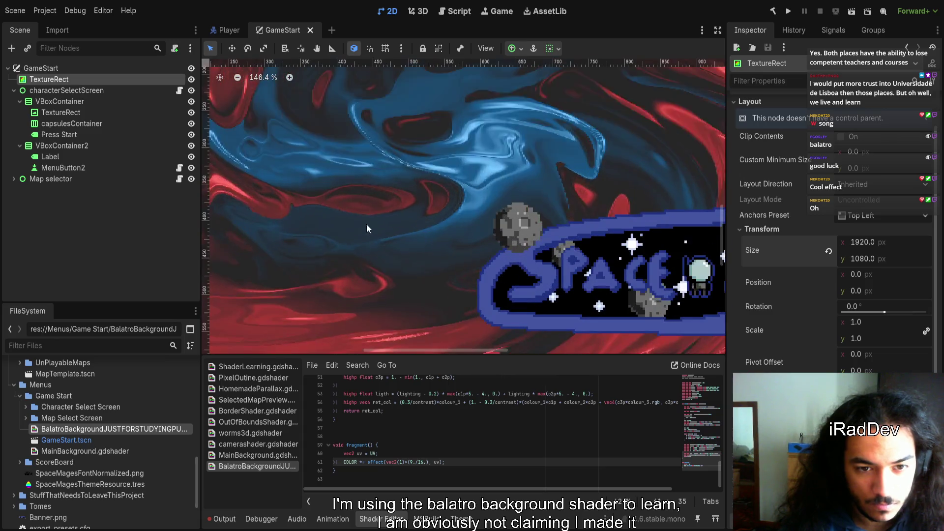
scroll(344, 260, down, 7)
scroll(330, 242, up, 10)
scroll(374, 211, up, 12)
mouse_move(371, 222)
mouse_down()
mouse_move(422, 160)
mouse_move(385, 226)
mouse_move(609, 260)
mouse_up()
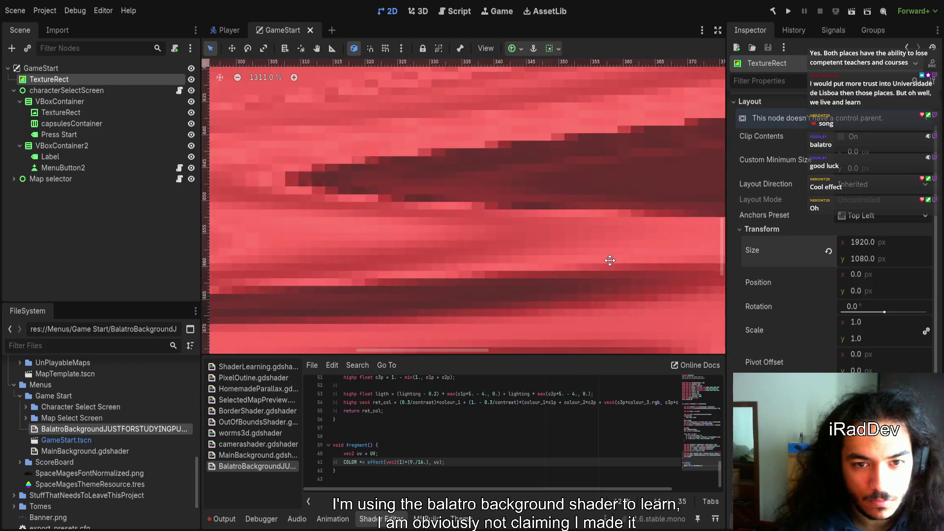
scroll(551, 270, down, 5)
scroll(442, 265, down, 20)
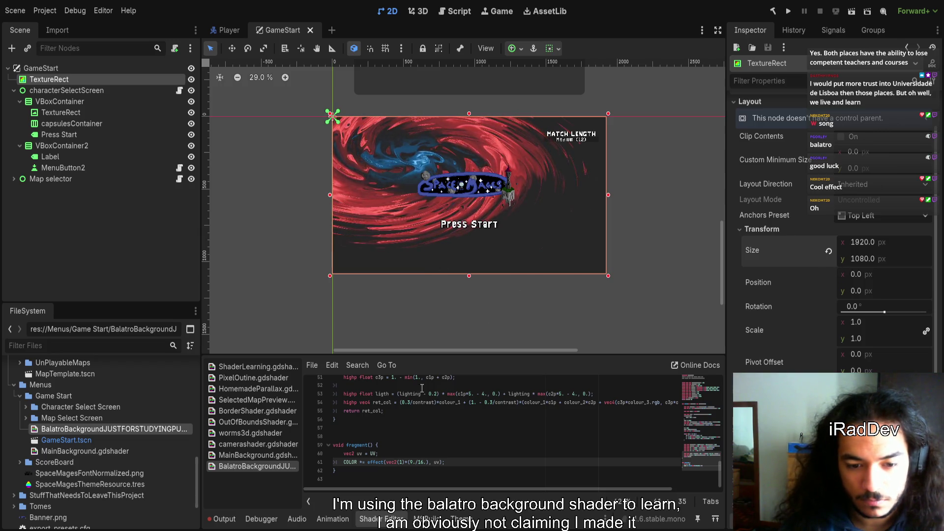
- Reset the TextureRect's size, then set it to 100 × 100
click(829, 252)
scroll(344, 121, up, 16)
scroll(426, 91, up, 20)
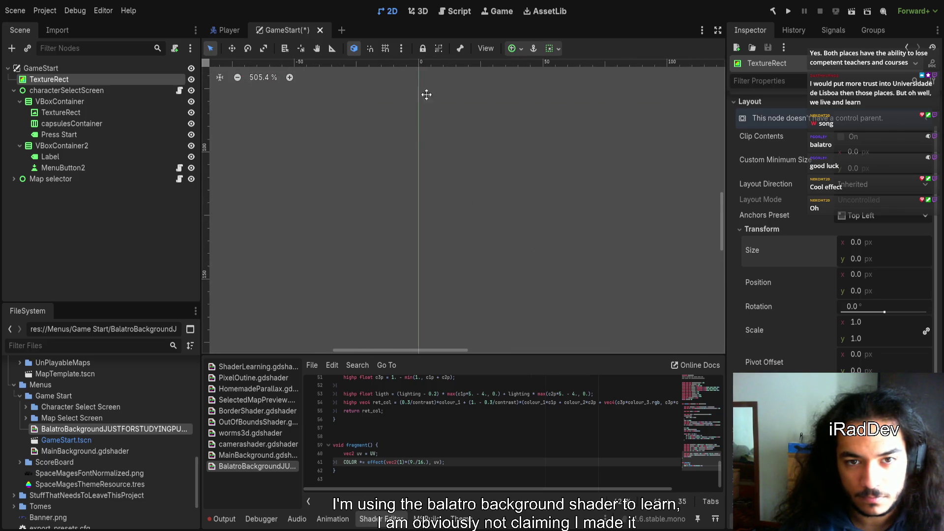
scroll(445, 290, up, 10)
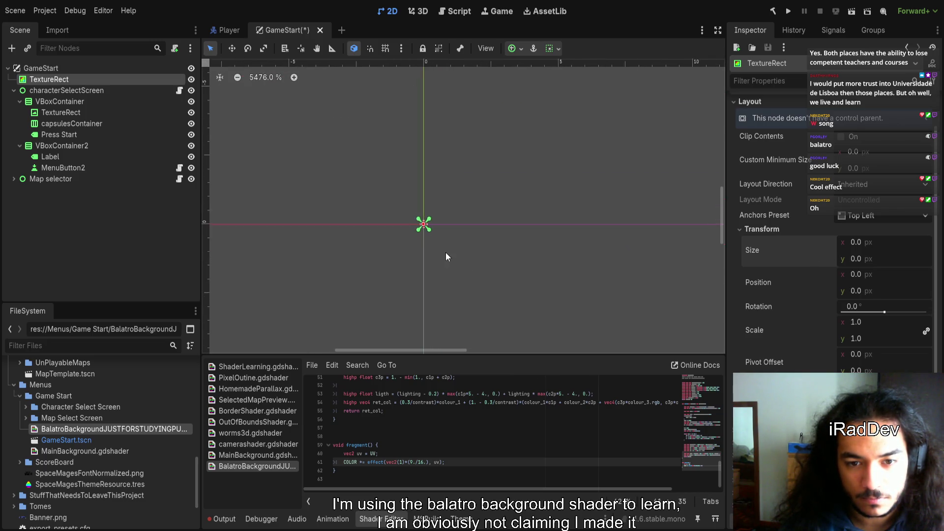
mouse_move(866, 241)
mouse_down()
mouse_move(844, 252)
mouse_move(877, 259)
mouse_move(859, 245)
mouse_up()
text(1\)
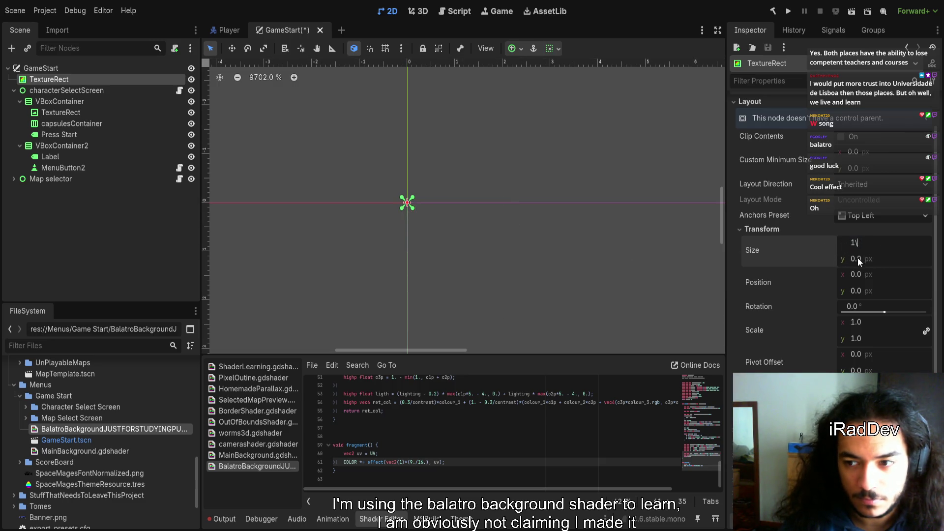
text(1)
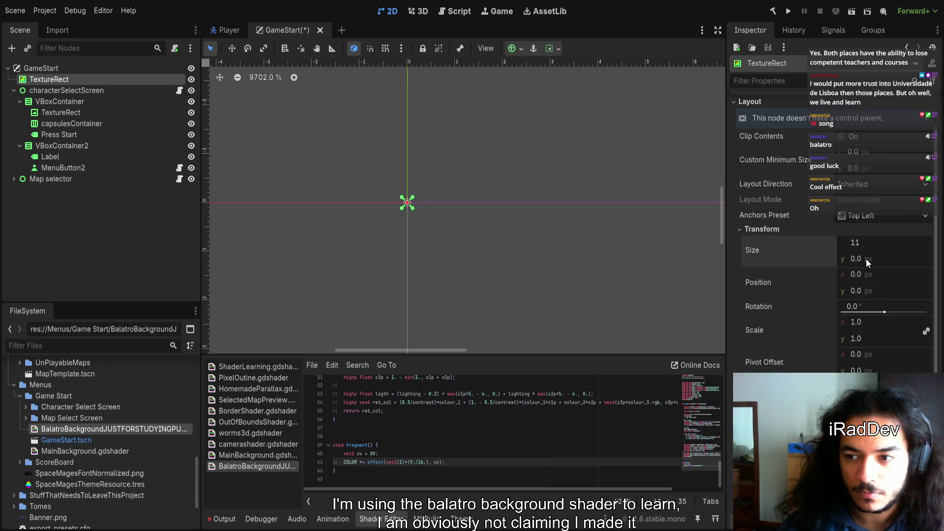
key(BackSpace)
text(00)
key(Tab)
text(100)
key(Return)
scroll(565, 240, down, 5)
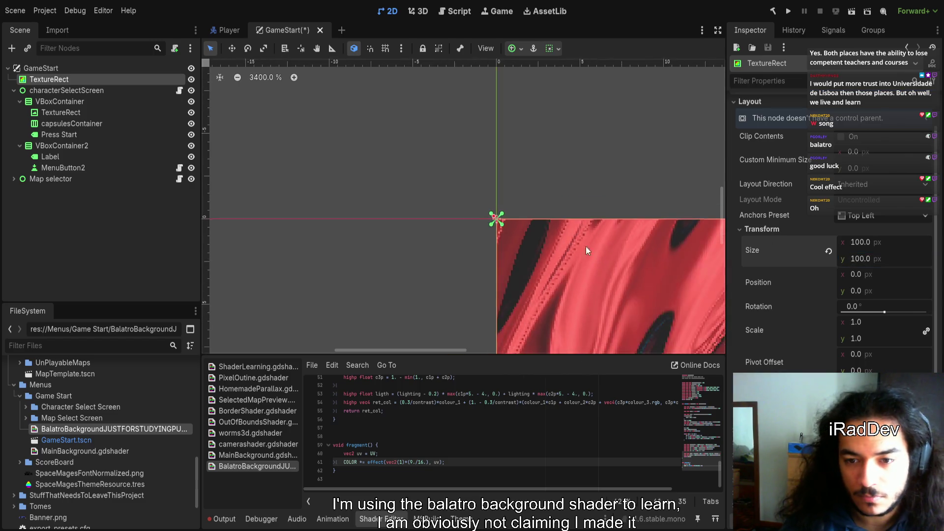
scroll(445, 196, up, 5)
scroll(366, 188, down, 2)
scroll(378, 238, down, 15)
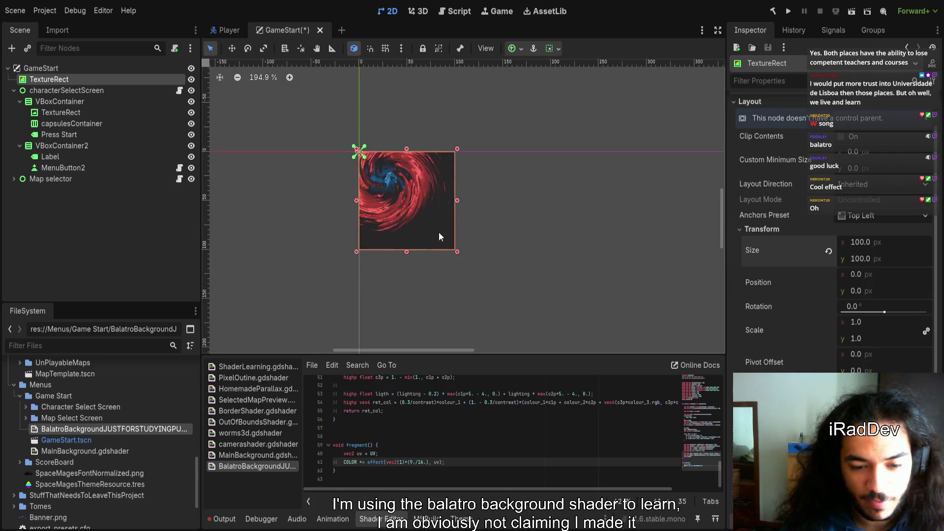
scroll(361, 219, up, 4)
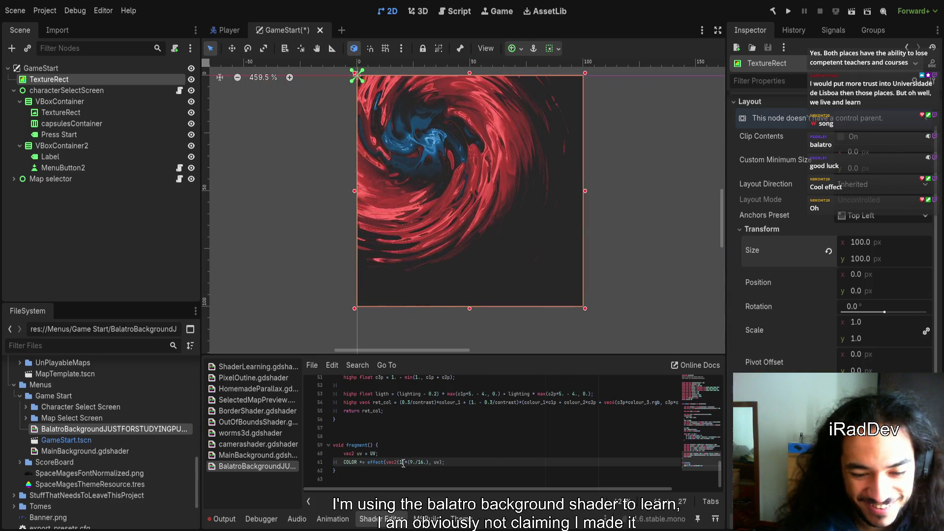
- Make the effect argument vec2(1., 1.) and delete the 9./16. factor
text(.)
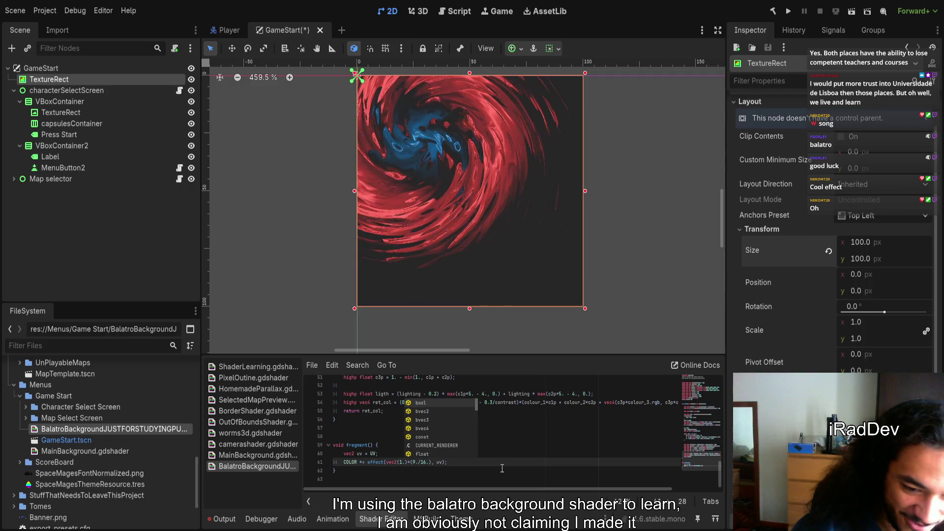
text(, 1.)
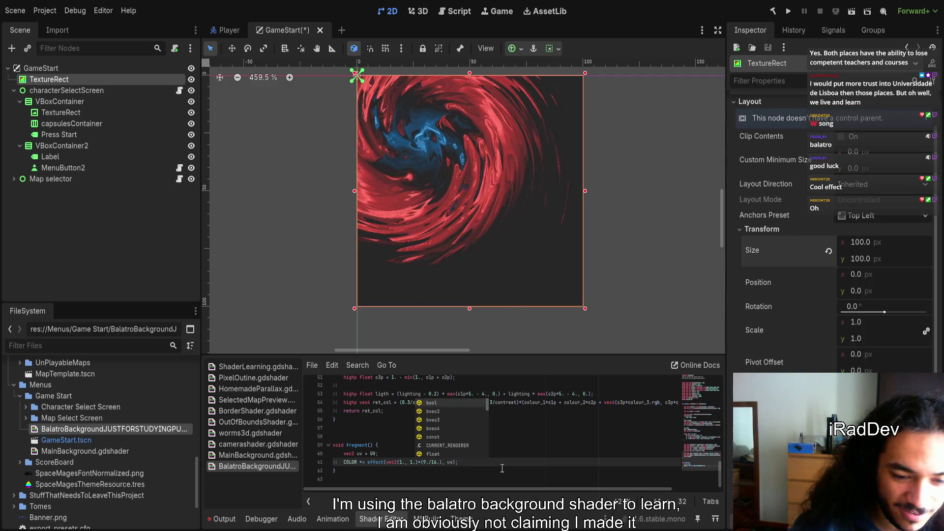
text())
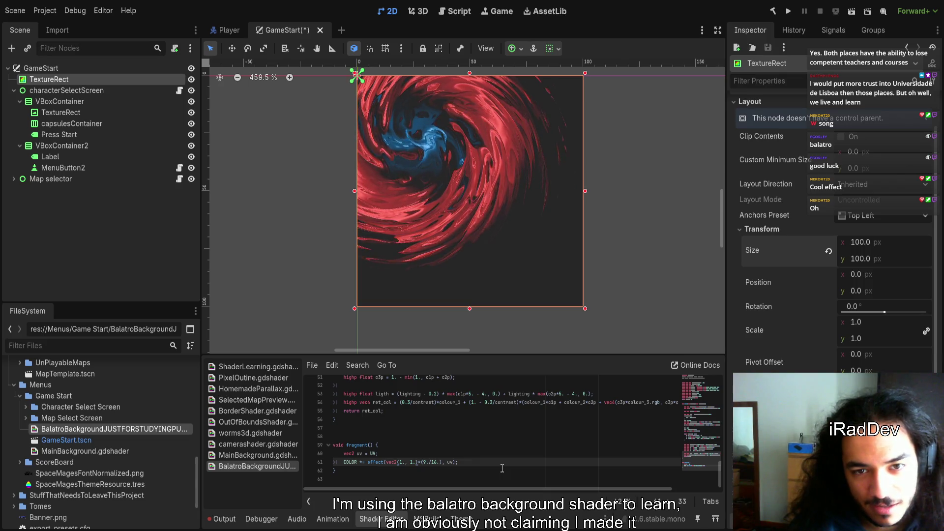
key(shift+Right)
key(shift+Right)
key(shift+Right)
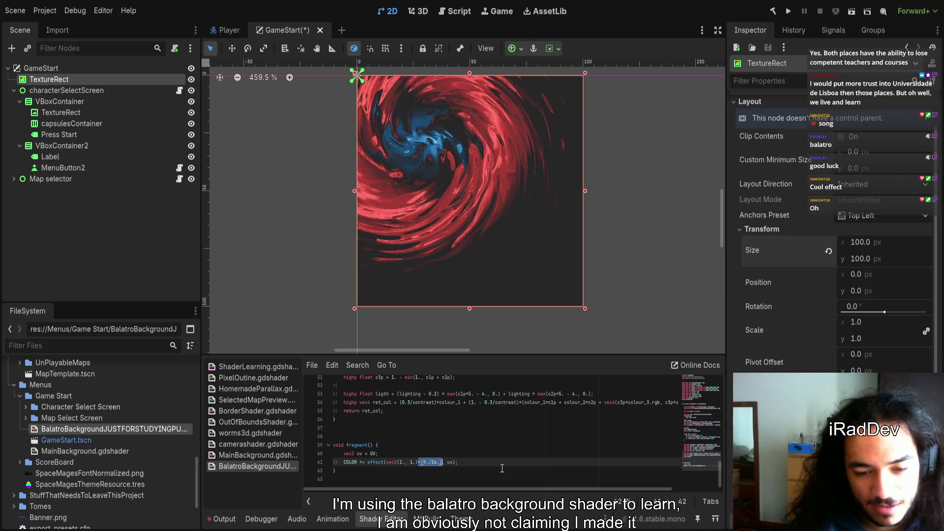
key(BackSpace)
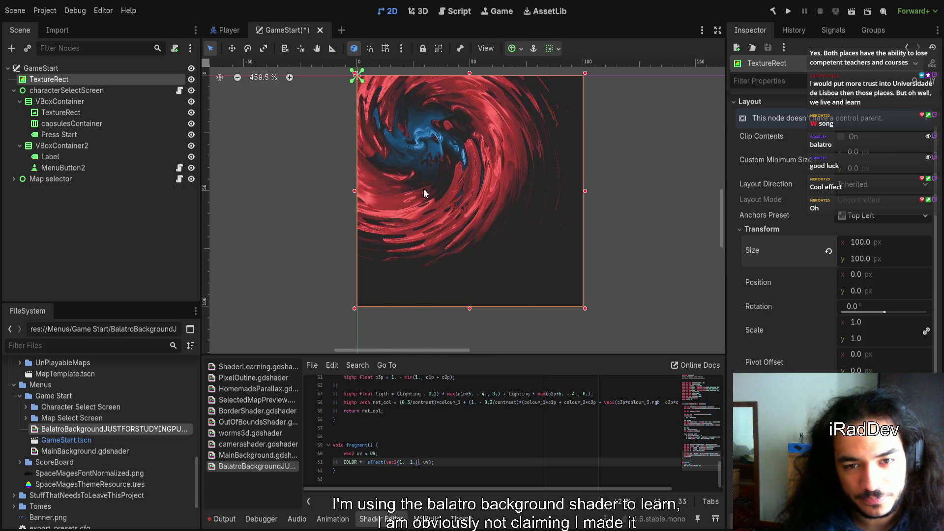
scroll(477, 211, up, 7)
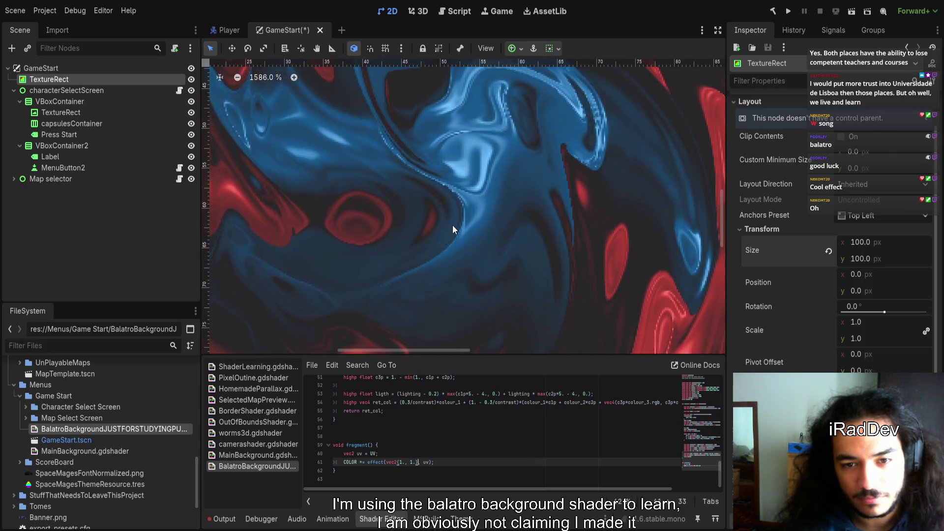
scroll(453, 212, down, 5)
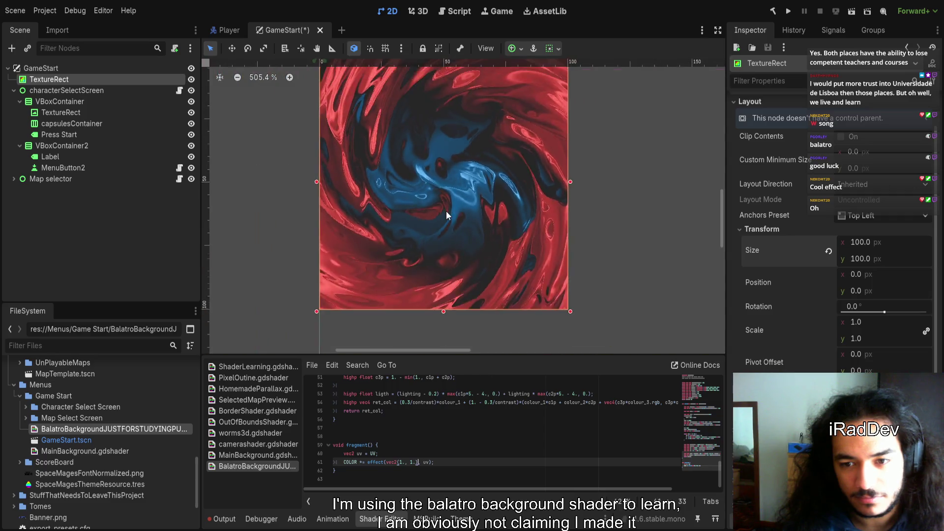
scroll(446, 211, down, 8)
scroll(446, 168, up, 6)
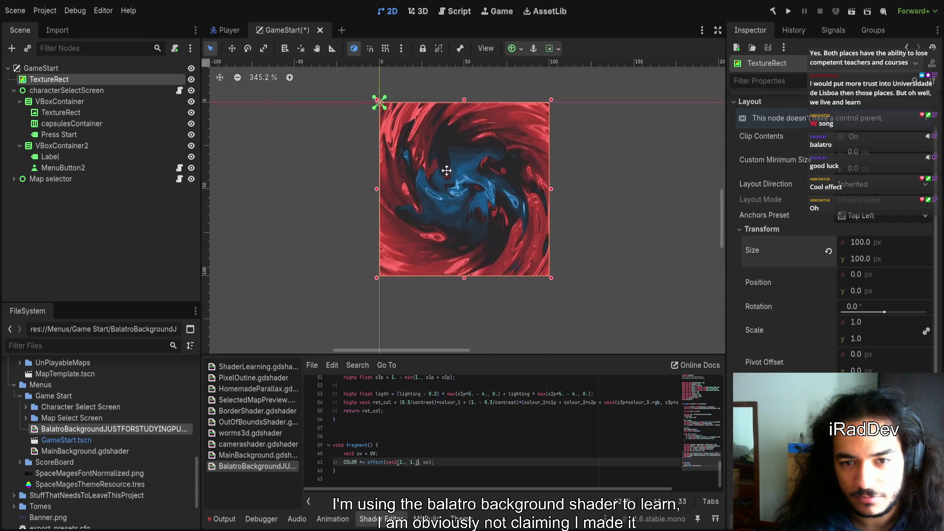
scroll(446, 168, up, 3)
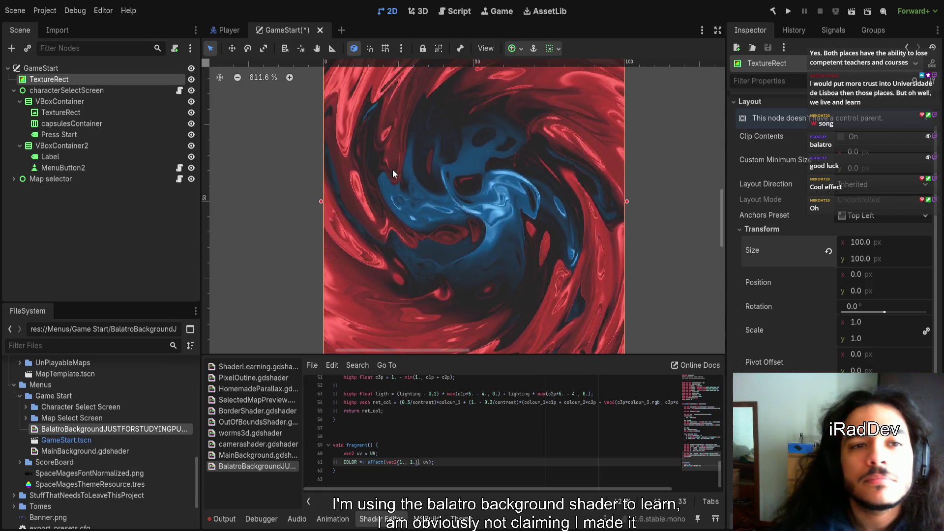
- Save the GameStart scene and review the 100 × 100 swirl
key(ctrl+s)
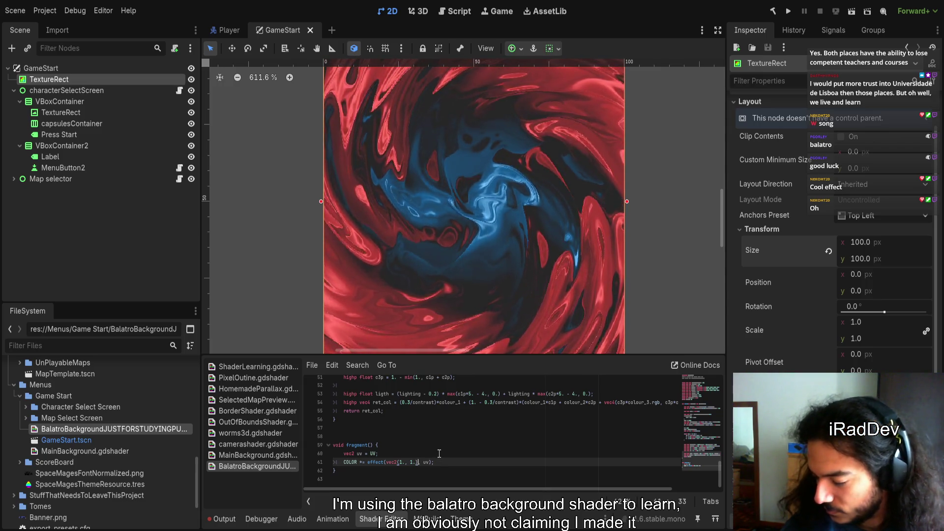
scroll(421, 423, up, 4)
scroll(421, 424, up, 2)
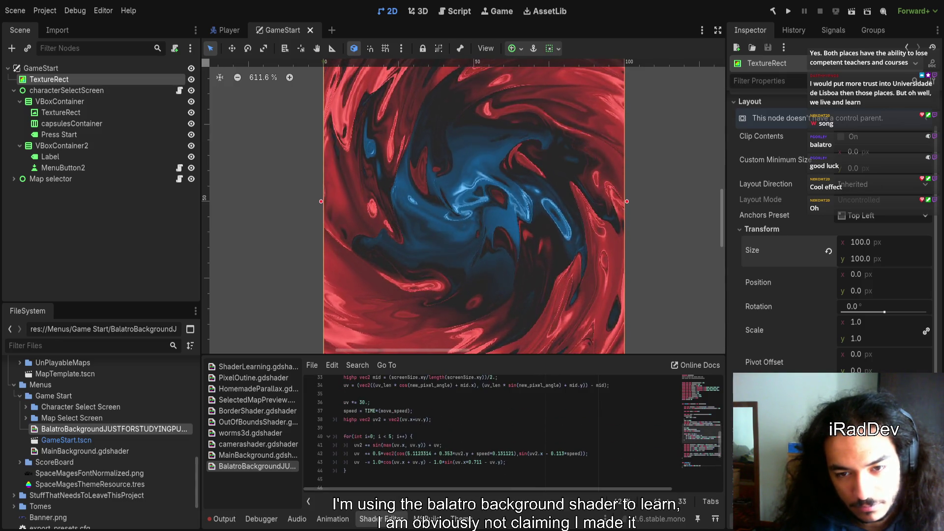
scroll(401, 431, down, 6)
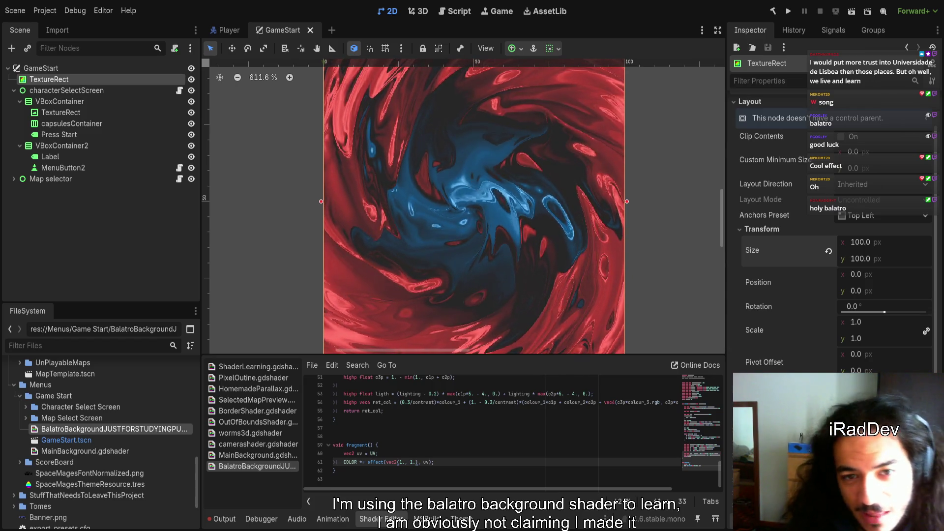
- Look over the shader code's vec2(1., 1.) argument on line 61 and the BalatroBackground shader resource
scroll(451, 243, right, 2)
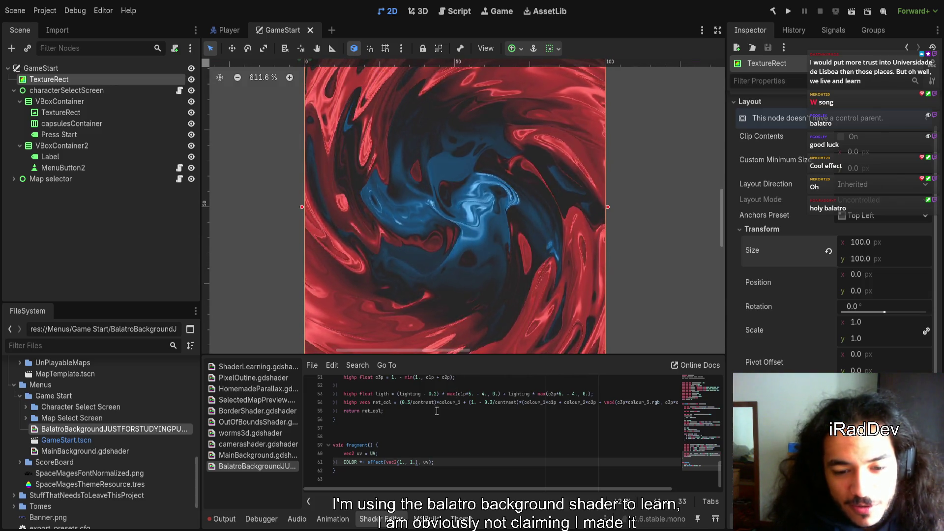
scroll(405, 238, down, 2)
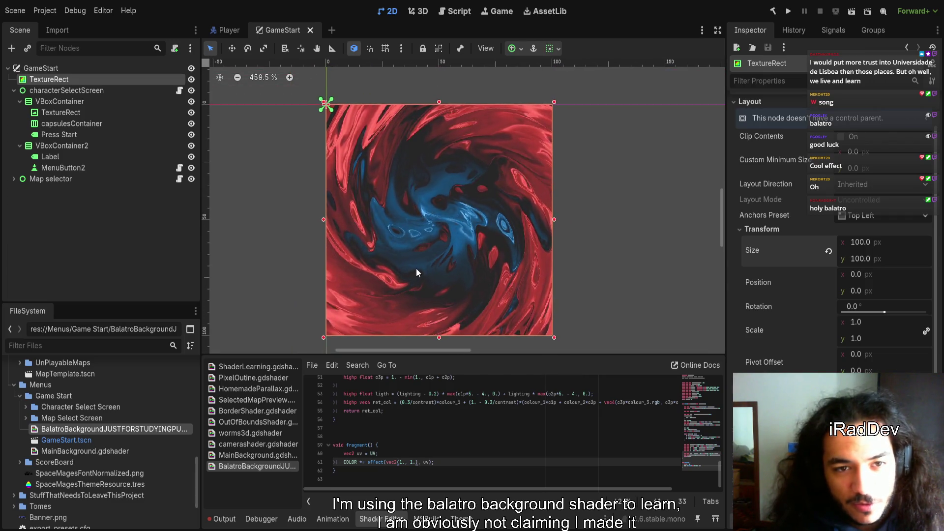
click(627, 253)
click(422, 445)
click(417, 462)
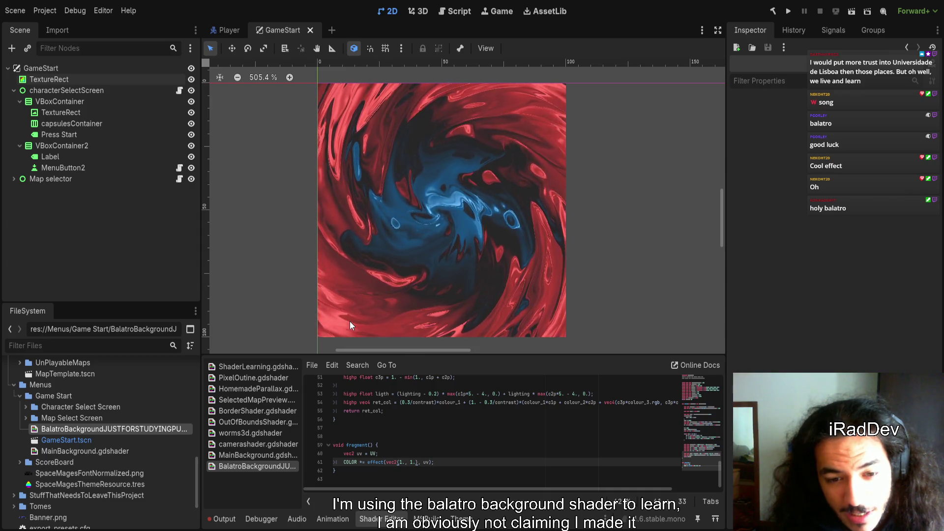
click(264, 466)
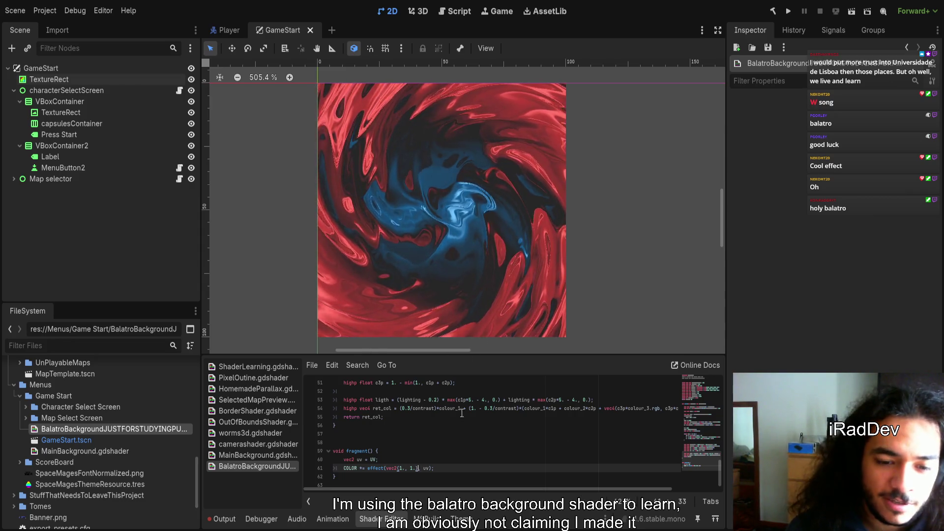
- Select the TextureRect to view its 100 × 100 size and scale 1.0 transform
scroll(479, 443, up, 3)
scroll(471, 441, down, 1)
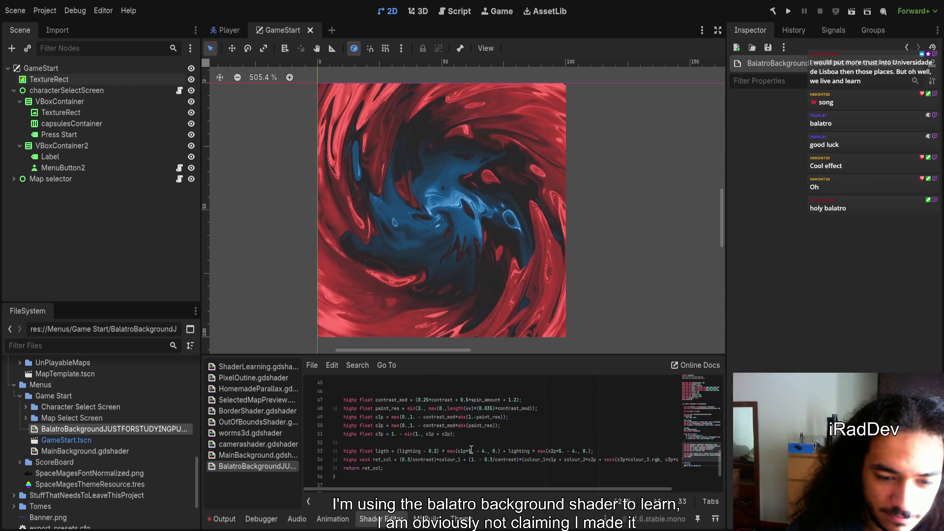
scroll(400, 451, up, 1)
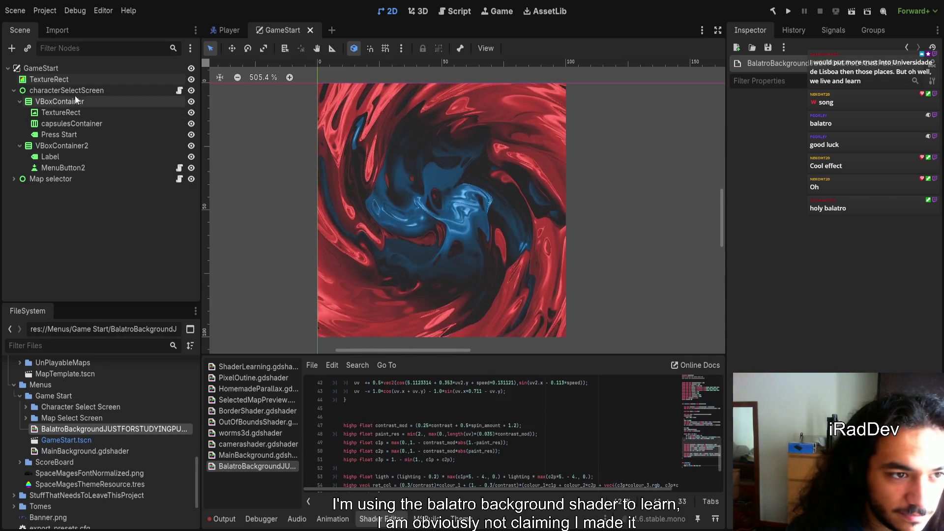
click(49, 79)
scroll(789, 353, down, 4)
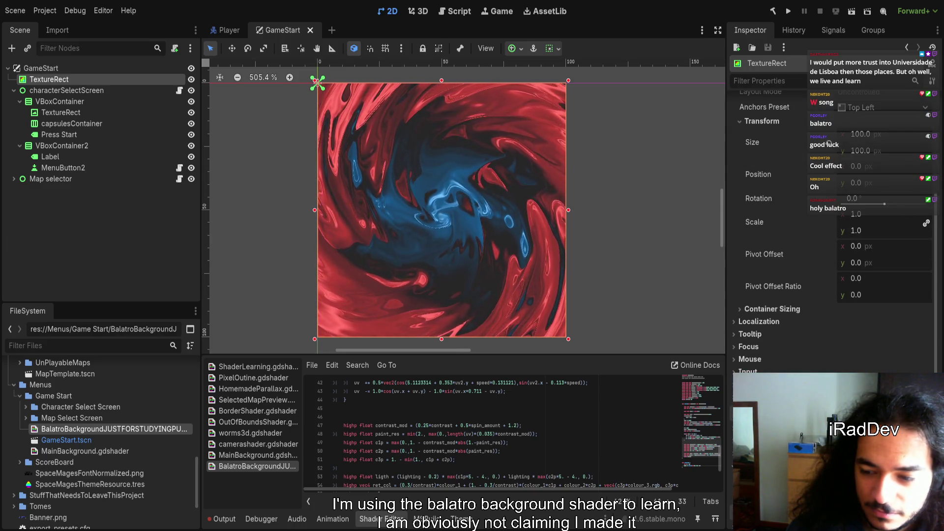
- Clear the TextureRect's material, try MainBackground.gdshader, then switch back to the BalatroBackground shader
scroll(829, 143, down, 5)
click(925, 326)
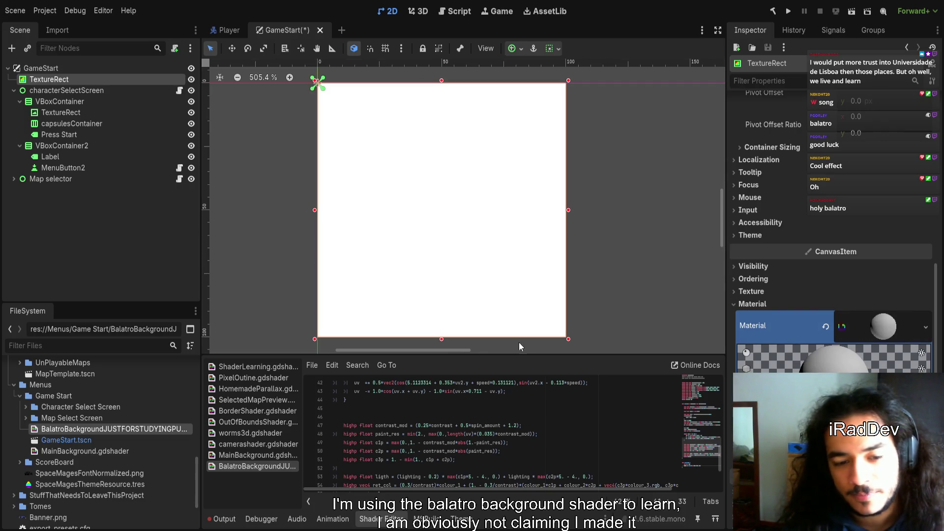
click(257, 455)
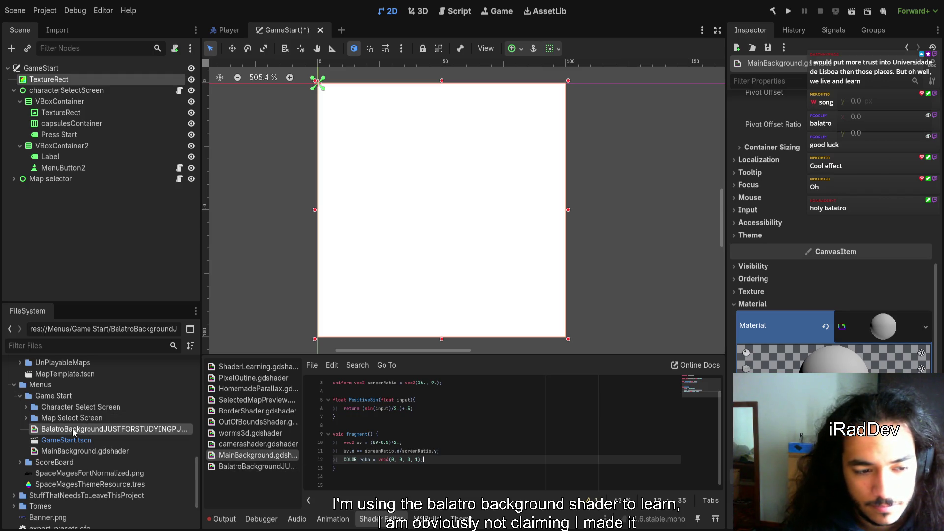
mouse_move(85, 451)
mouse_down()
mouse_move(344, 393)
mouse_move(737, 335)
mouse_move(880, 325)
mouse_up()
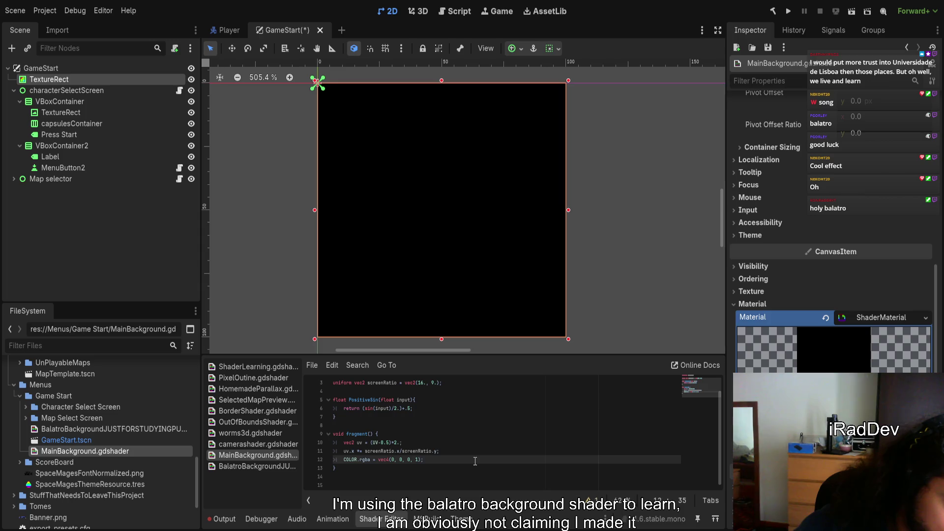
click(155, 429)
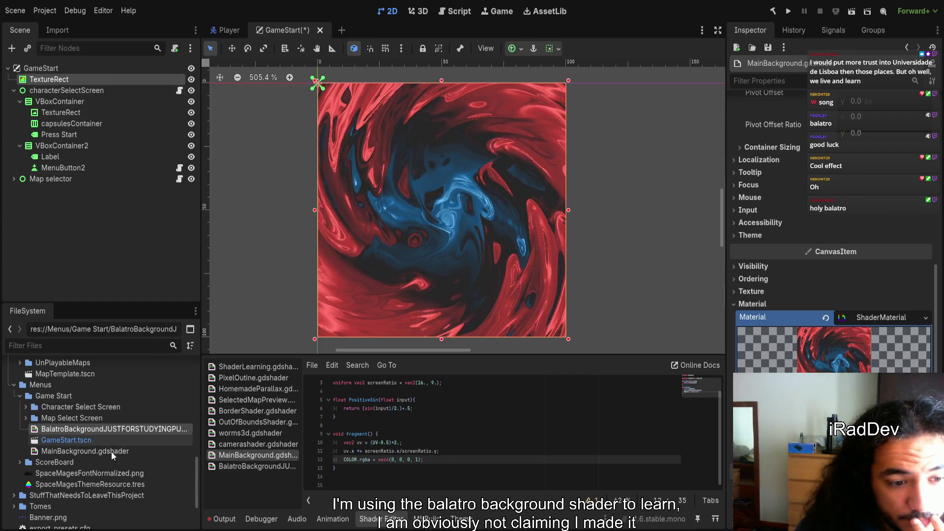
double_click(121, 430)
- Read the BalatroBackground effect function's declaration and its screenSize parameter
scroll(443, 458, up, 10)
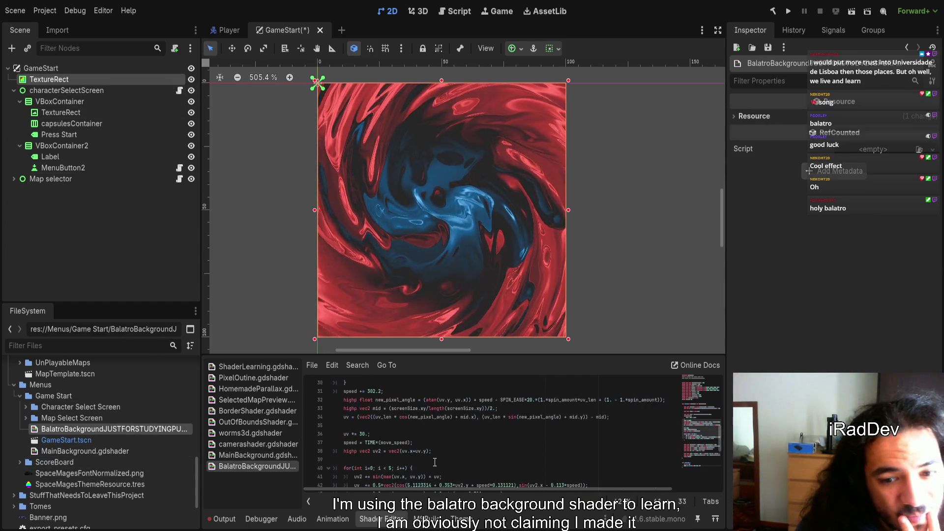
scroll(443, 458, down, 4)
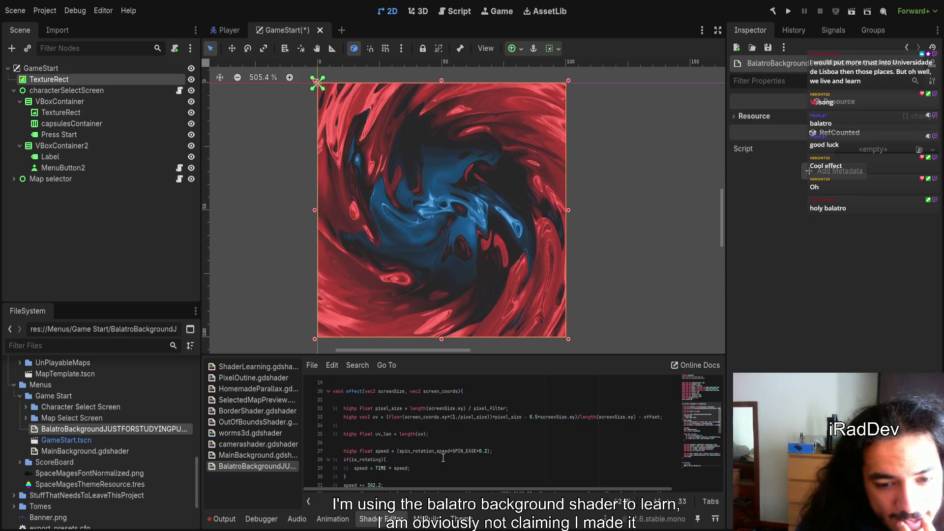
scroll(375, 410, up, 1)
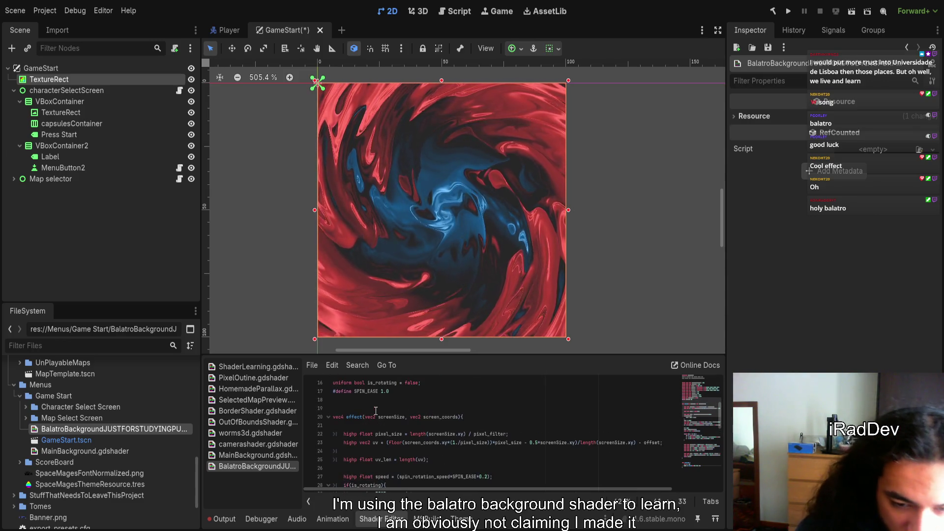
triple_click(384, 419)
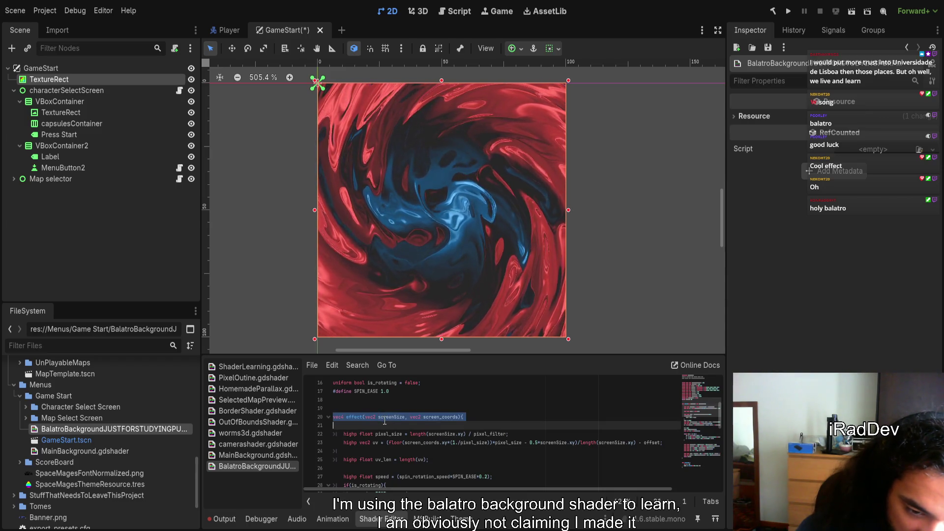
double_click(384, 418)
scroll(422, 436, up, 3)
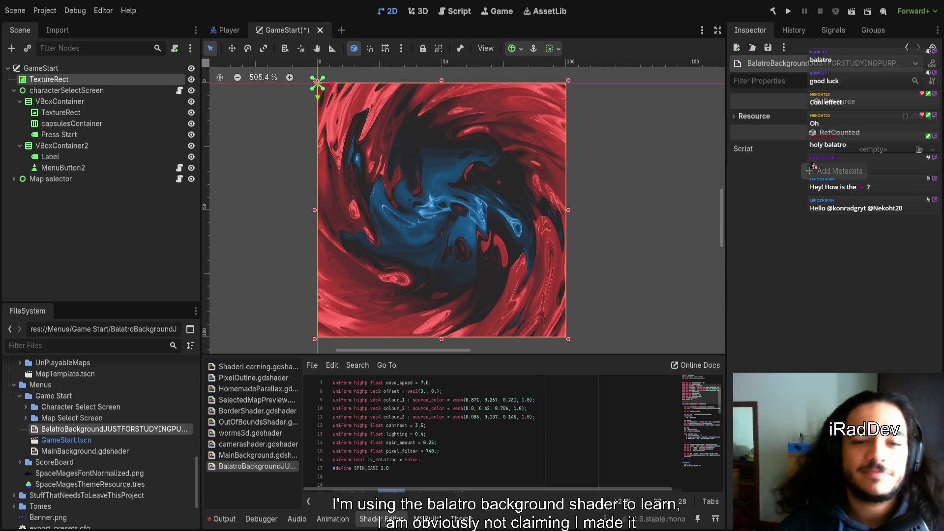
- Zoom the 2D viewport to about 985% and pan around the swirling TextureRect
scroll(449, 242, up, 2)
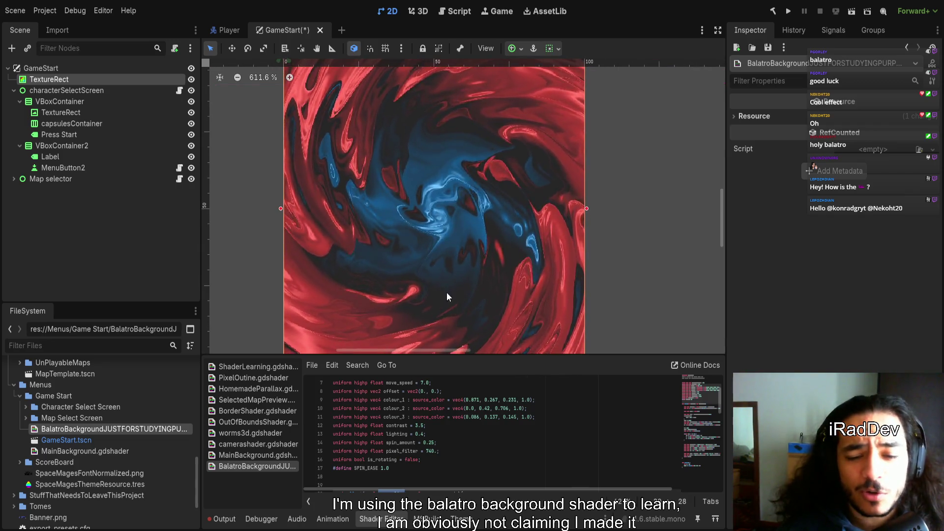
scroll(429, 255, up, 5)
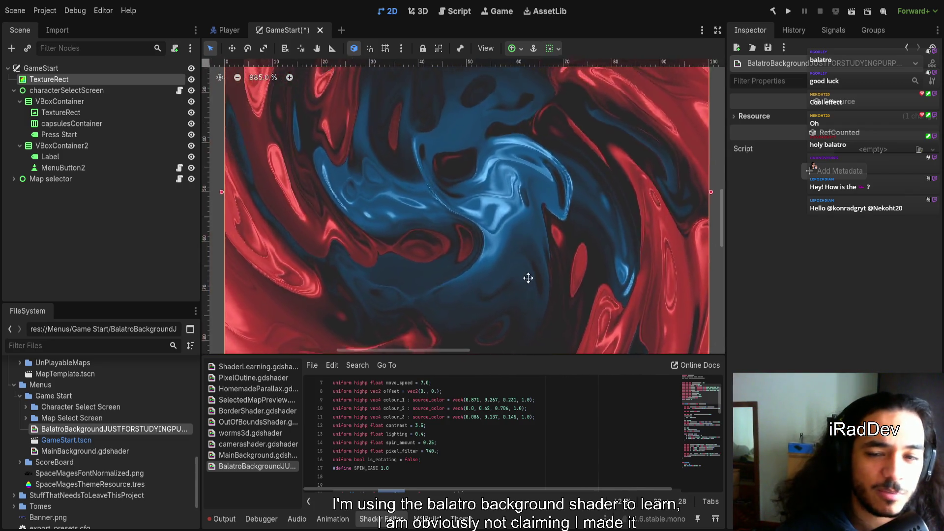
scroll(535, 291, up, 2)
scroll(536, 290, left, 1)
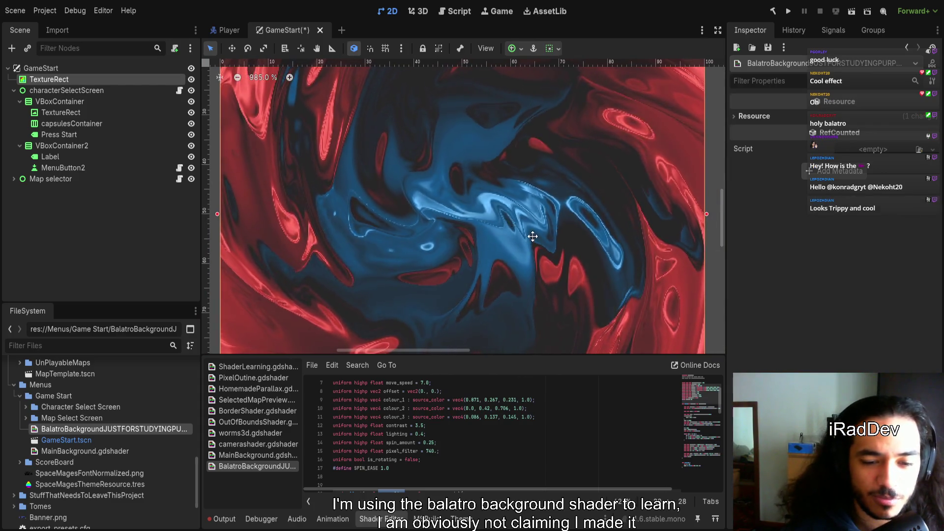
scroll(512, 264, down, 1)
scroll(511, 263, right, 1)
scroll(463, 455, down, 2)
scroll(472, 457, down, 3)
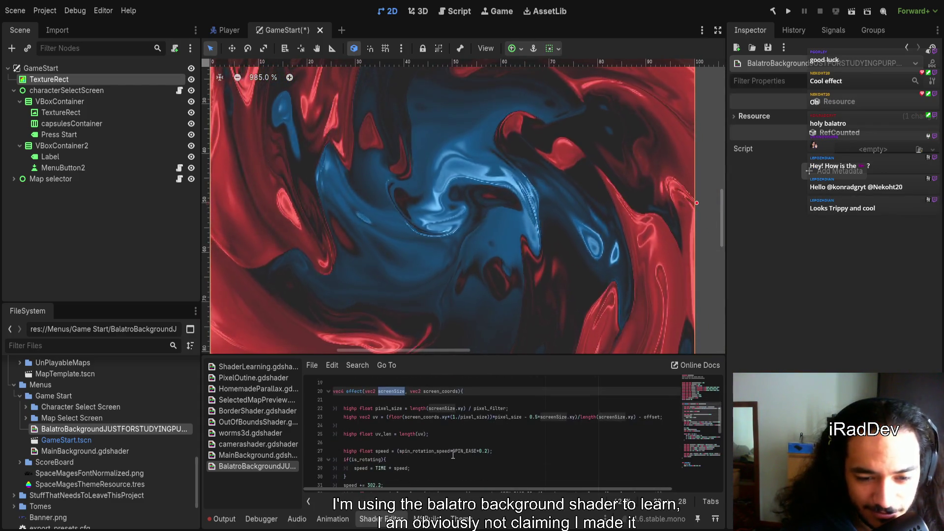
scroll(512, 482, up, 2)
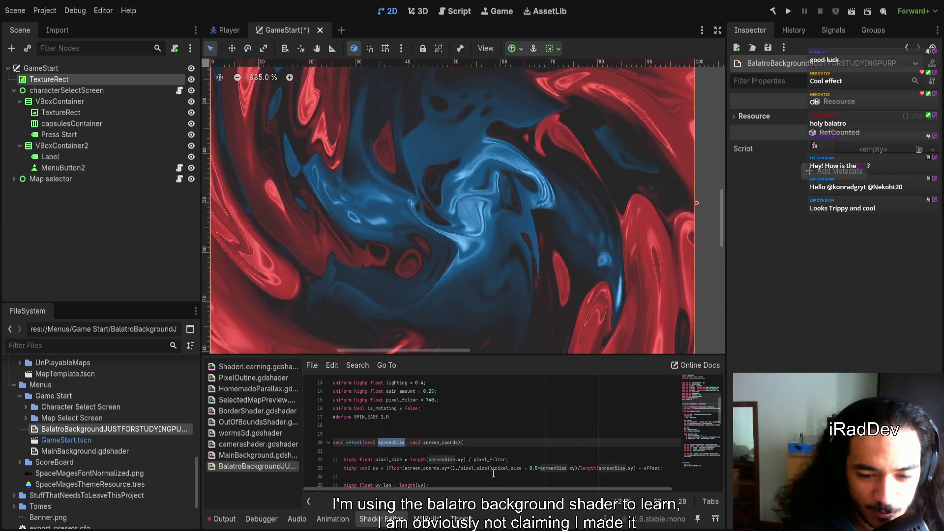
- Inspect the pixel_size calculation on line 22 and the pixel_filter uniform on line 15
click(462, 458)
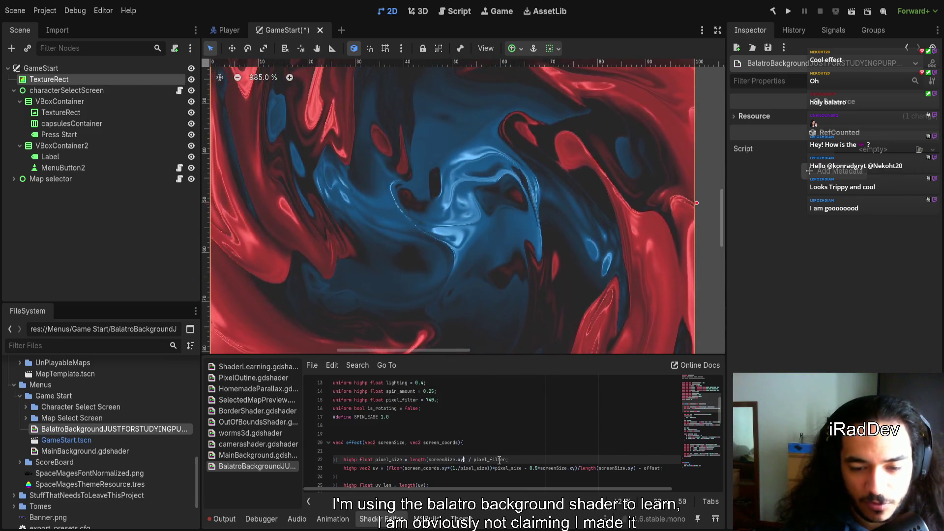
scroll(531, 459, down, 8)
drag(692, 411, 692, 466)
scroll(332, 423, up, 14)
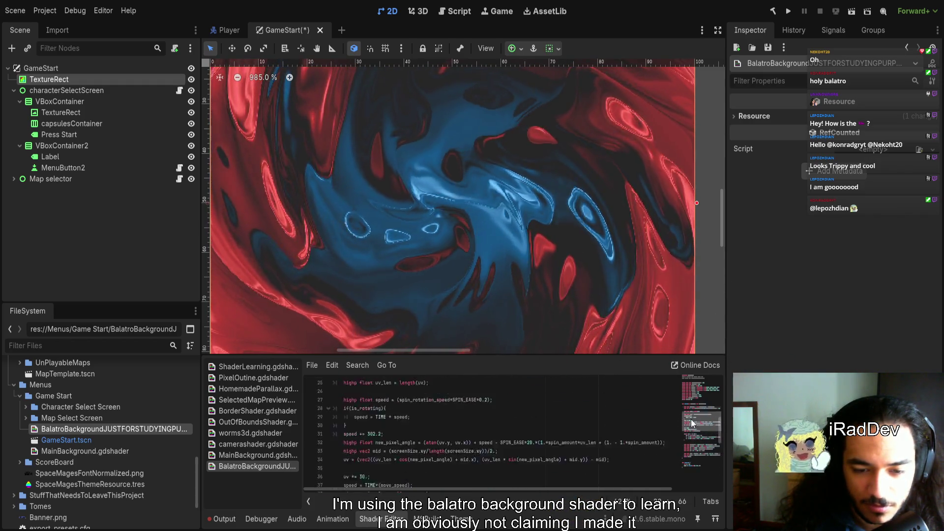
click(334, 422)
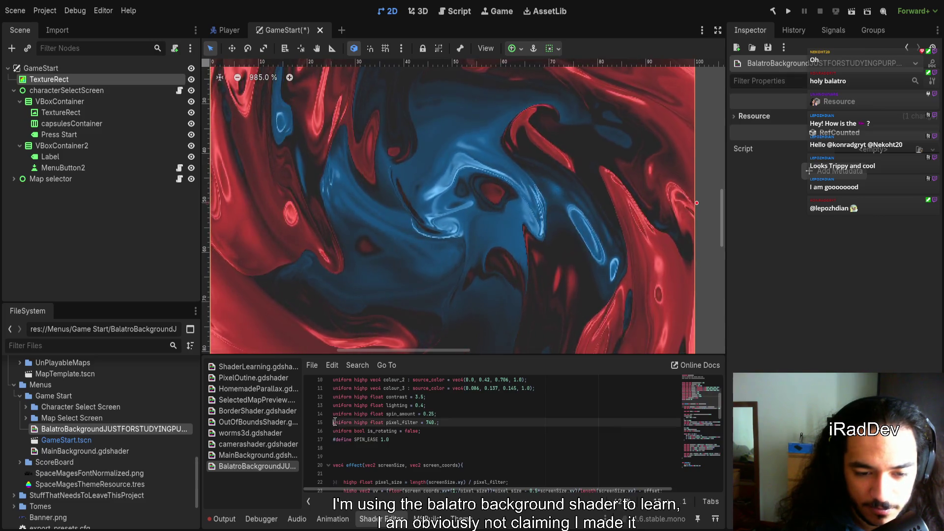
text(//)
- Try removing the pixel_filter division from pixel_size on line 22, then restore it
scroll(398, 451, down, 7)
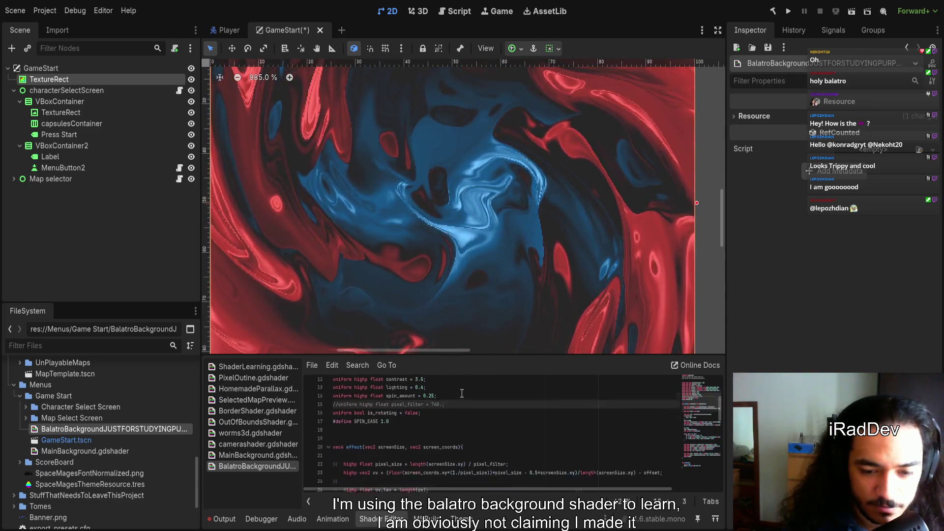
scroll(510, 451, up, 5)
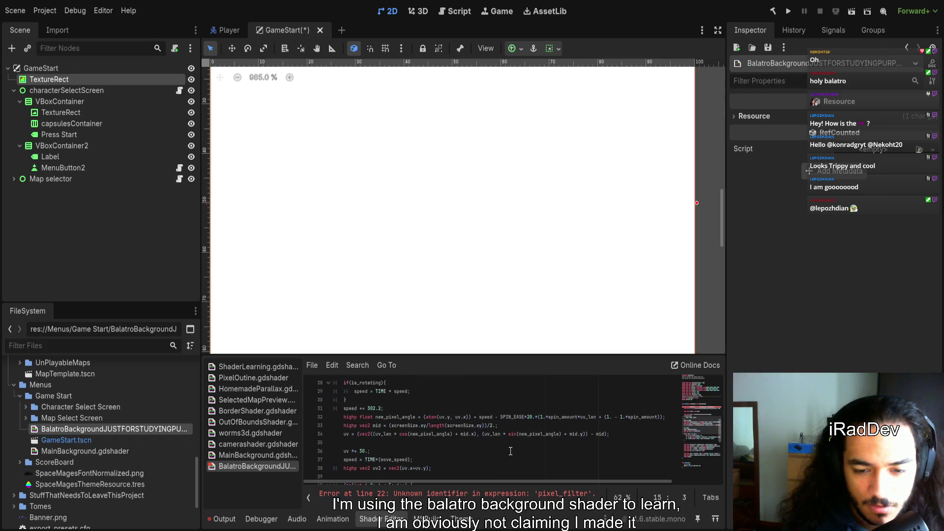
double_click(476, 434)
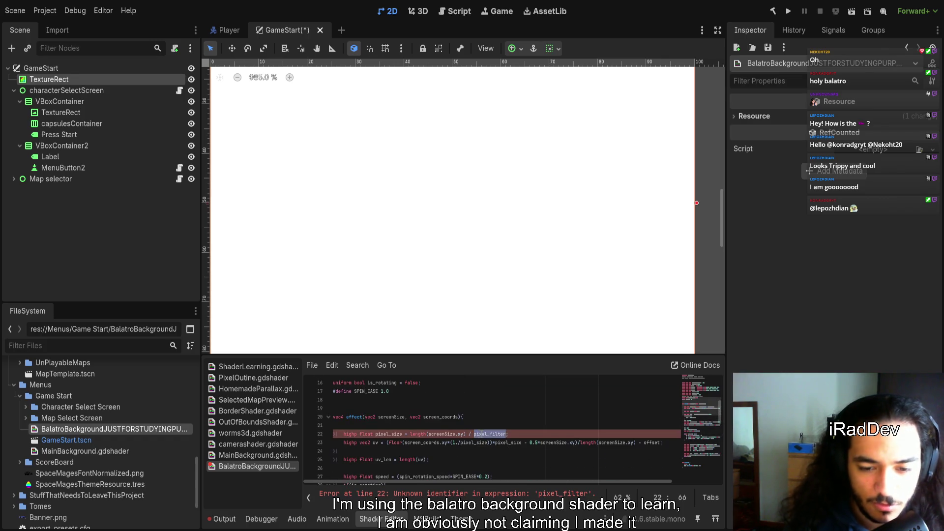
key(BackSpace)
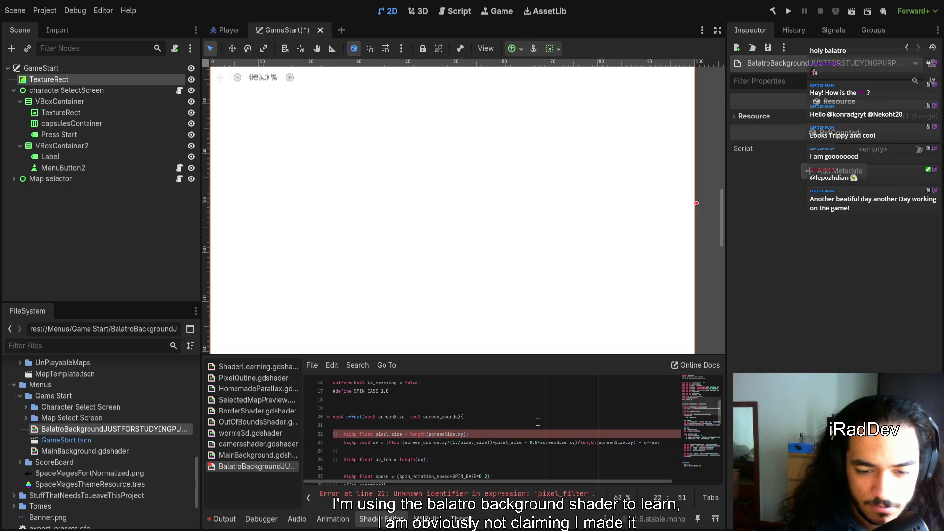
text(;)
key(Up)
key(Up)
key(Up)
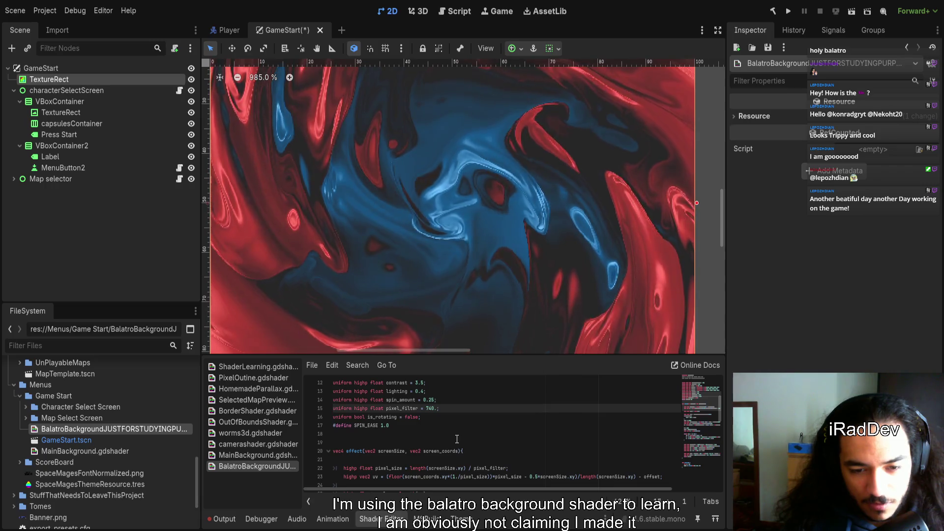
scroll(457, 439, down, 1)
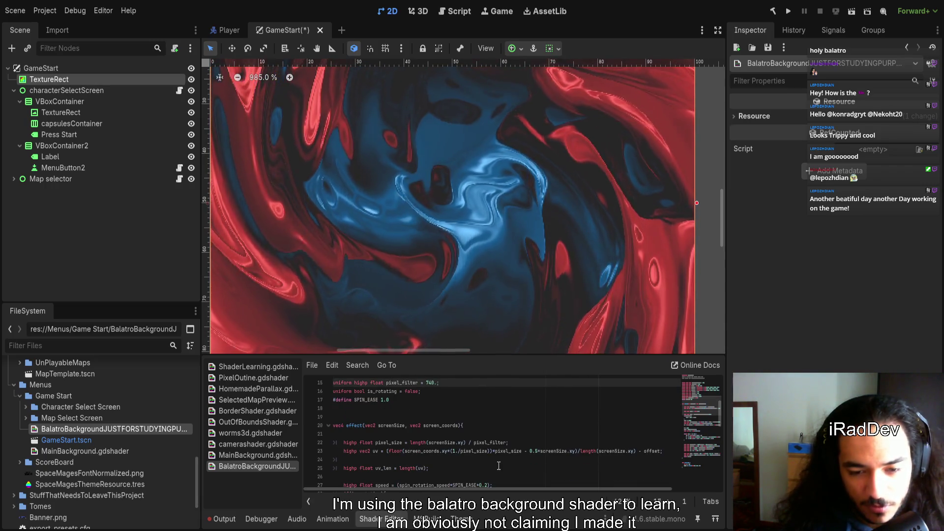
scroll(379, 410, up, 1)
- Retype pixel_filter from float to vec2 with a vec2 740 default, then undo the default wrapper
double_click(378, 409)
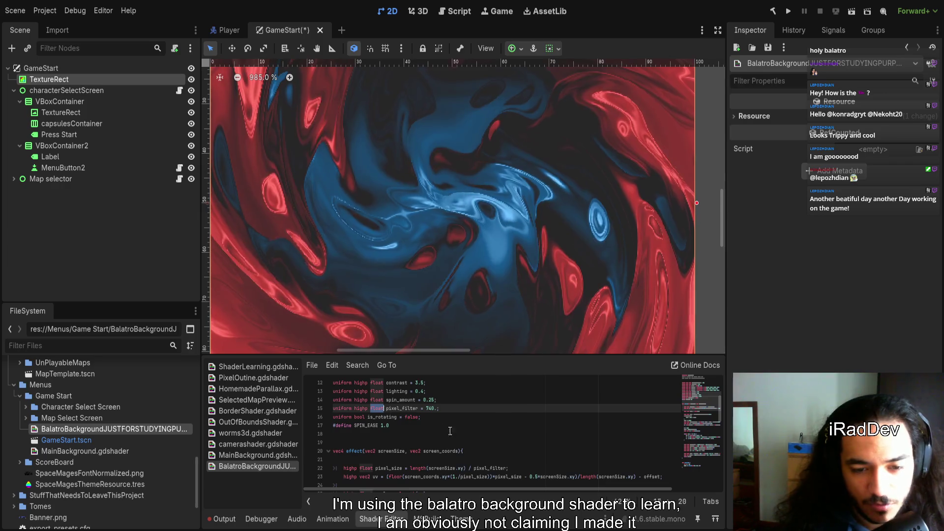
text(vec)
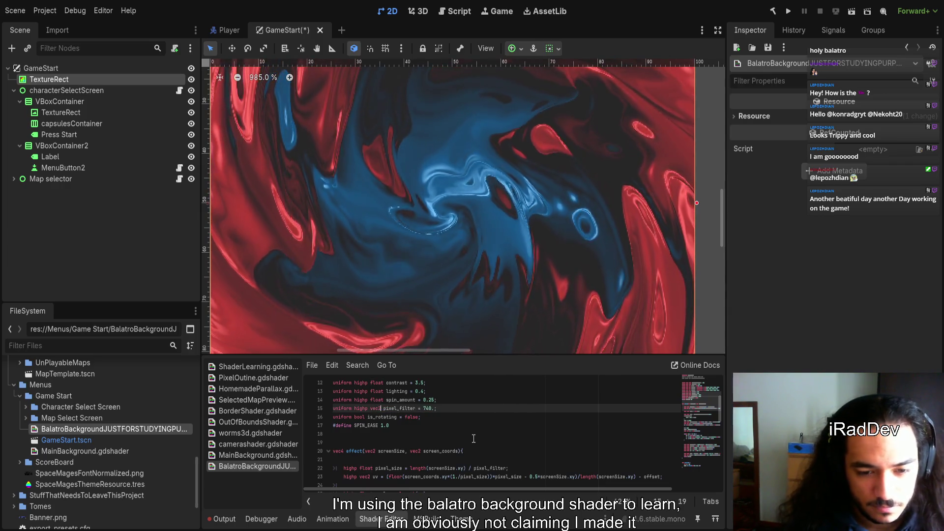
text(2)
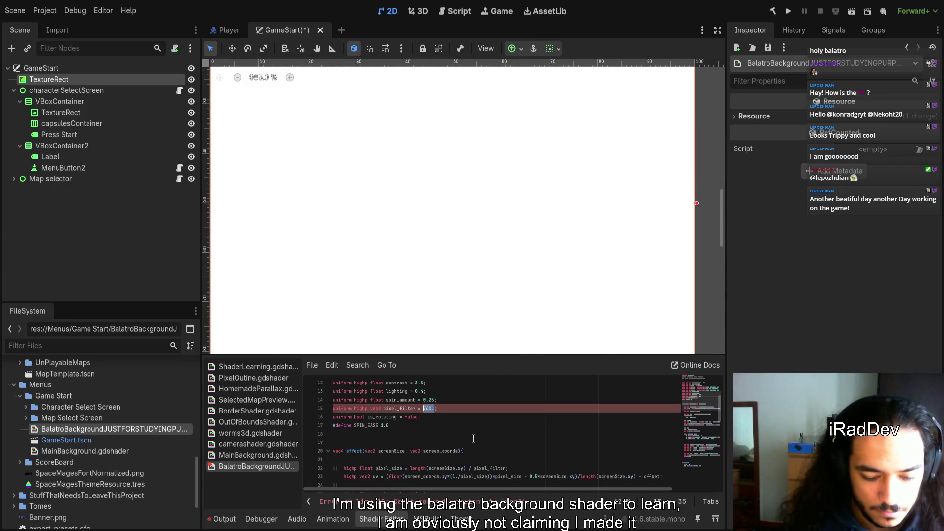
key(Left)
key(Left)
key(Left)
text(vec)
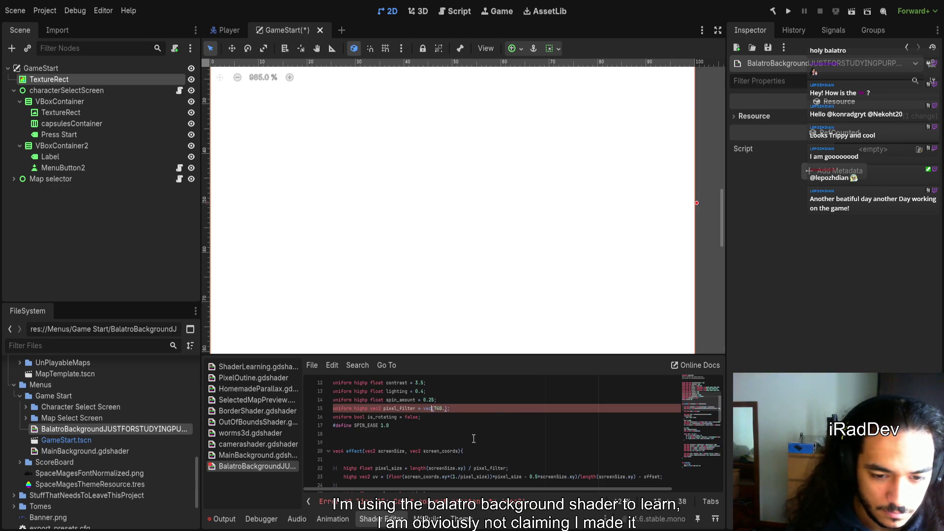
text(2)
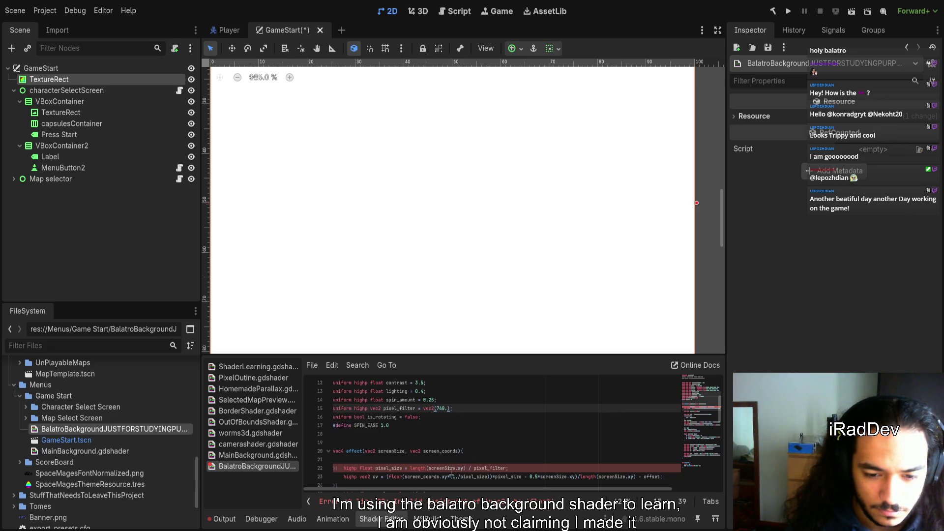
double_click(424, 467)
key(ctrl+z)
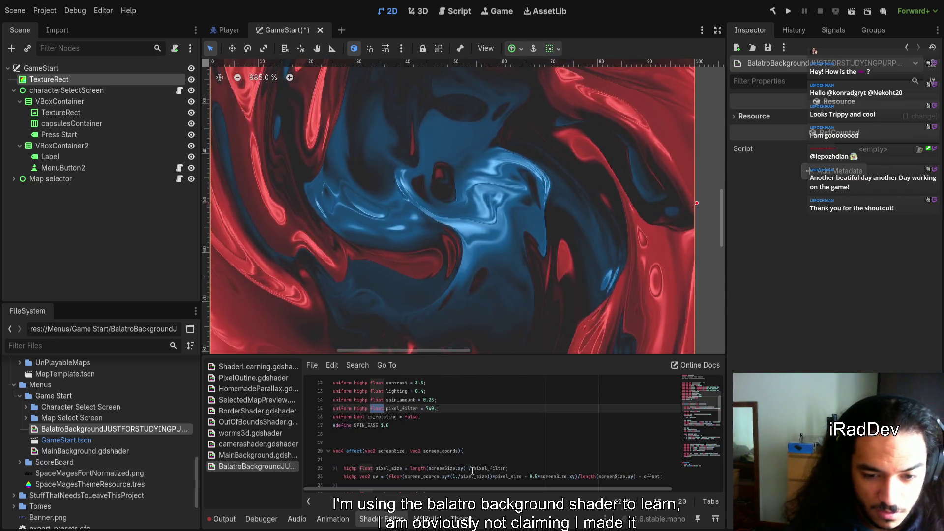
- Redo the vec2 pixel_filter declaration, bring back the line 22 division, and adjust pixel_filter's default
key(ctrl+shift+z)
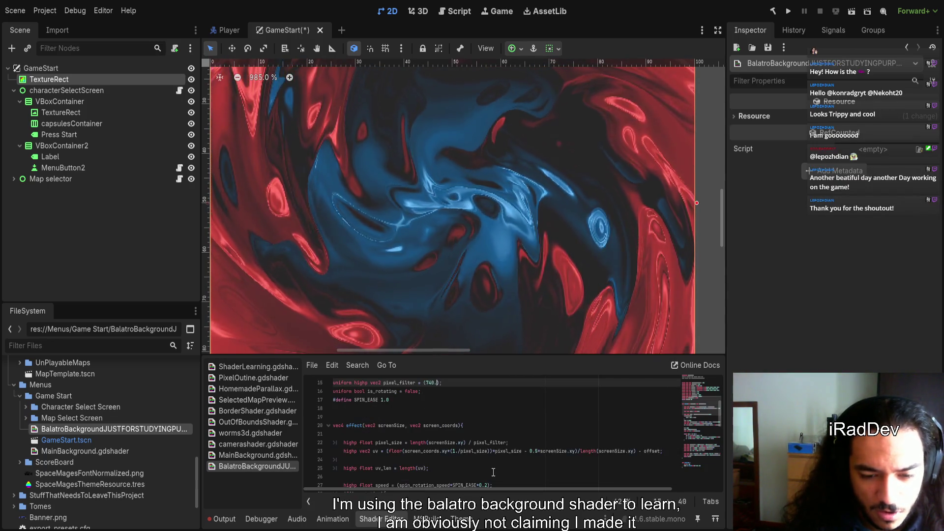
key(ctrl+shift+z)
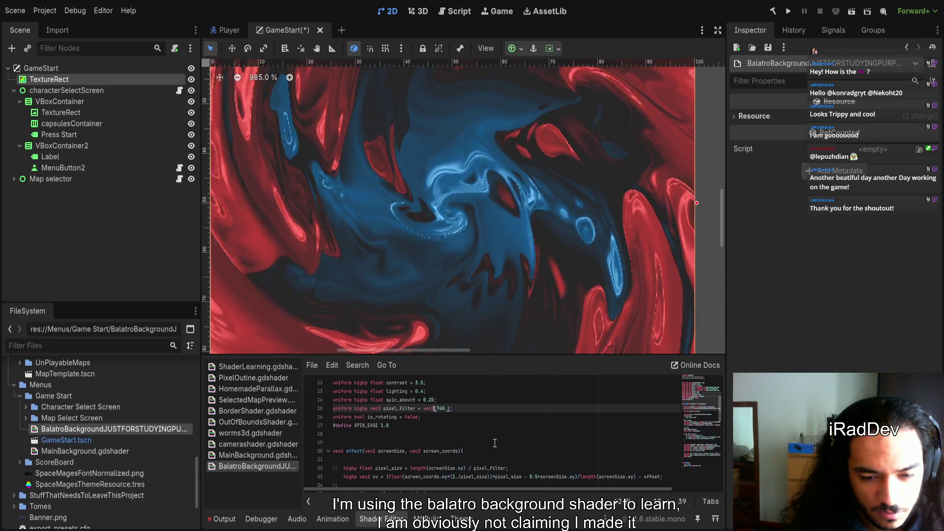
drag(469, 468, 501, 467)
key(ctrl+z)
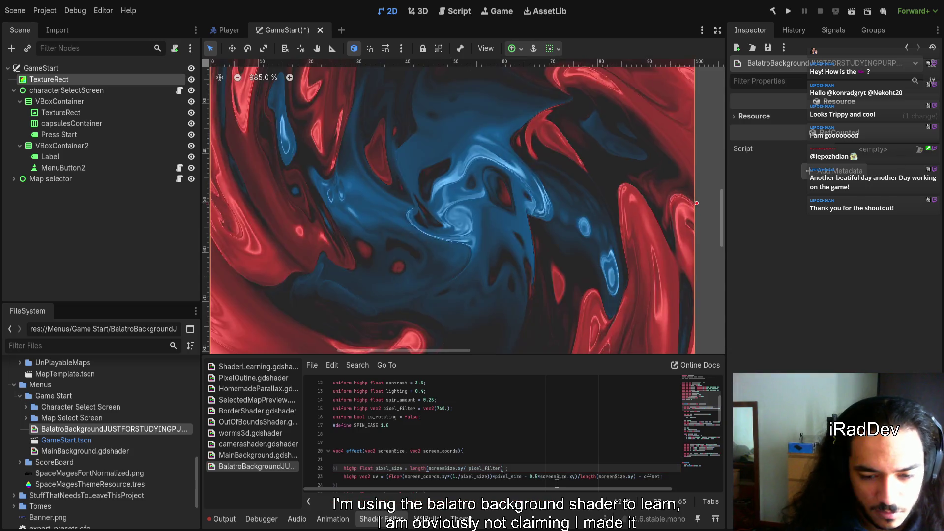
scroll(491, 261, down, 4)
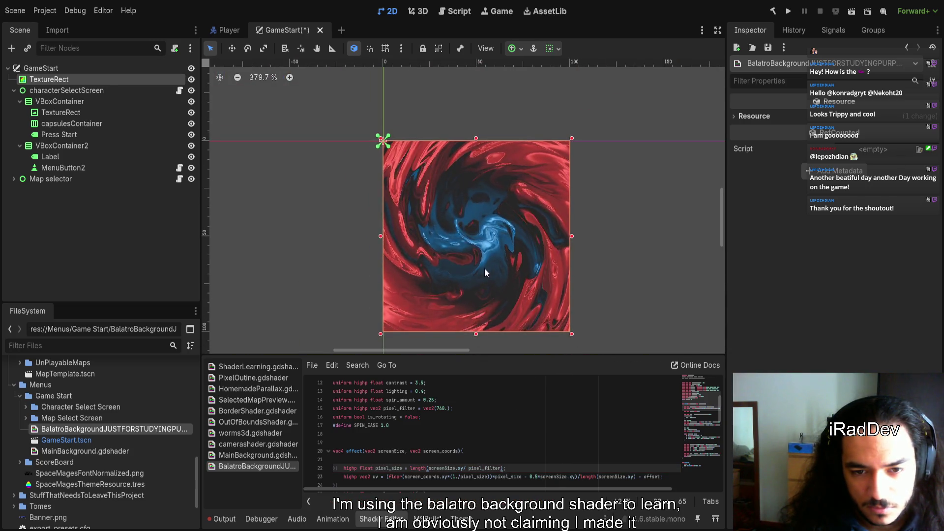
scroll(477, 272, up, 5)
scroll(476, 278, down, 5)
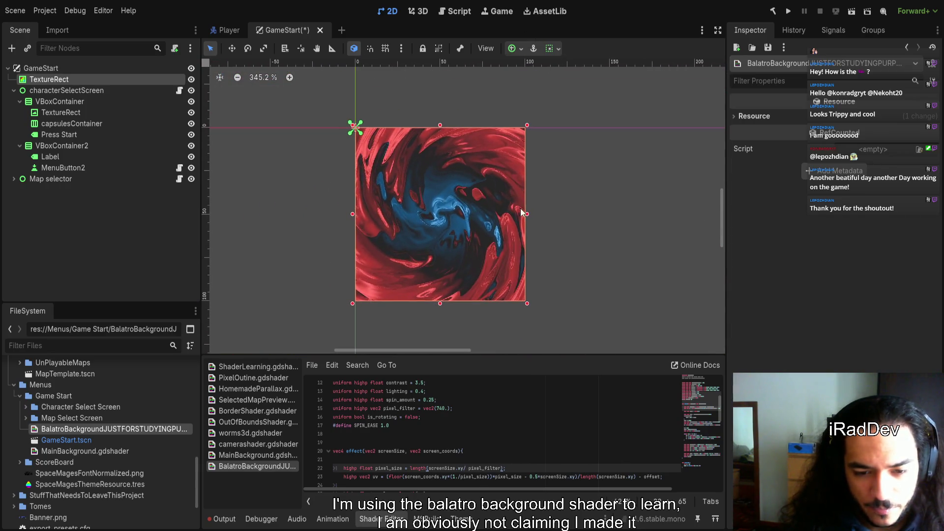
scroll(518, 213, up, 1)
click(444, 409)
text(0)
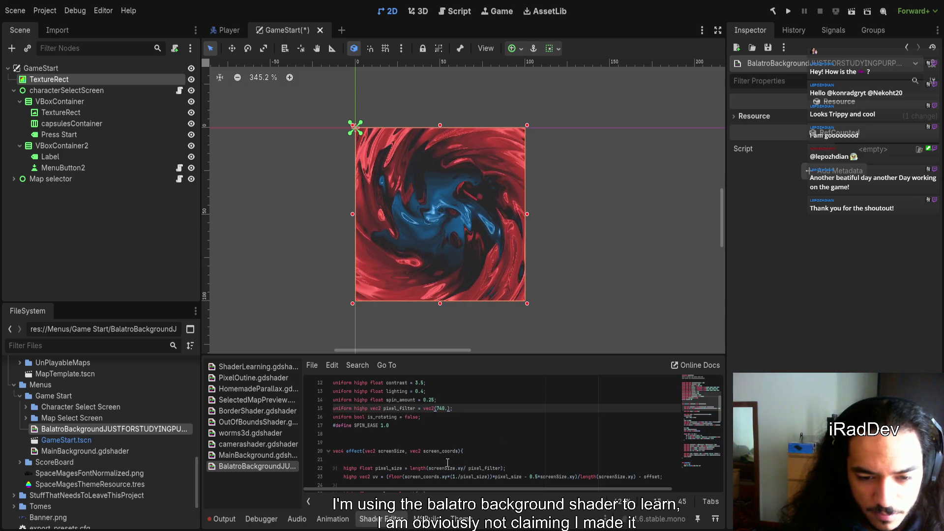
- On line 22, replace the comma after screenSize.xy with ' /' and wrap pixel_filter in parentheses
scroll(549, 425, down, 1)
double_click(487, 443)
click(465, 442)
key(BackSpace)
text(/)
key(Right)
key(ctrl+shift+Right)
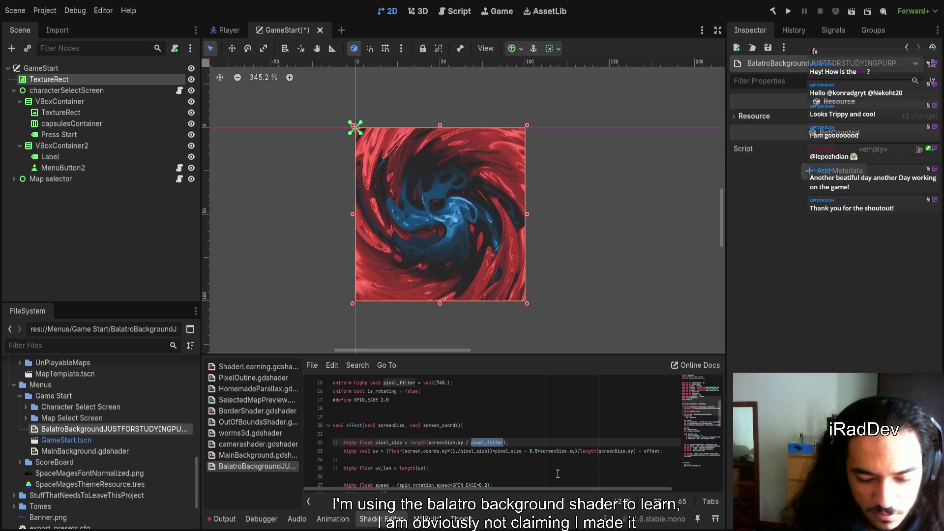
text(()
key(Left)
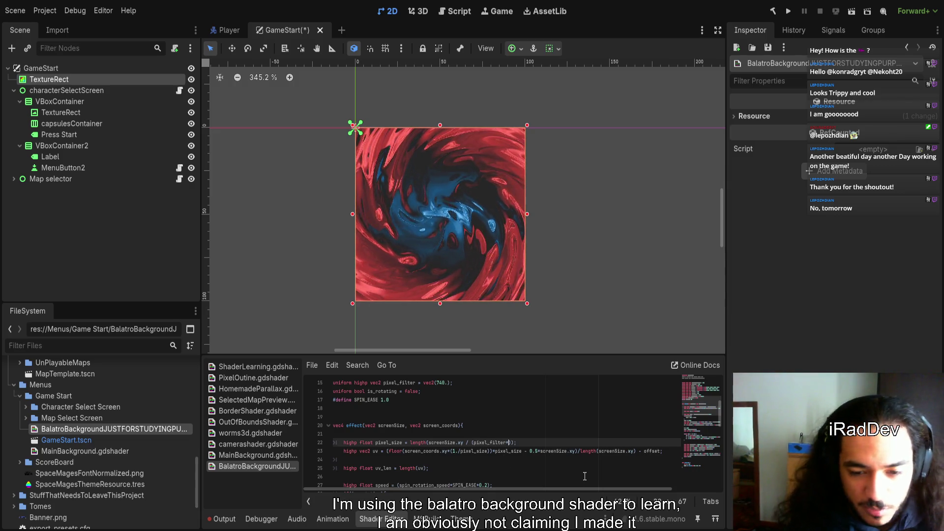
- Multiply pixel_filter by vec2(16./9., 9./16.) on line 22 and fix the syntax so it recompiles
text())
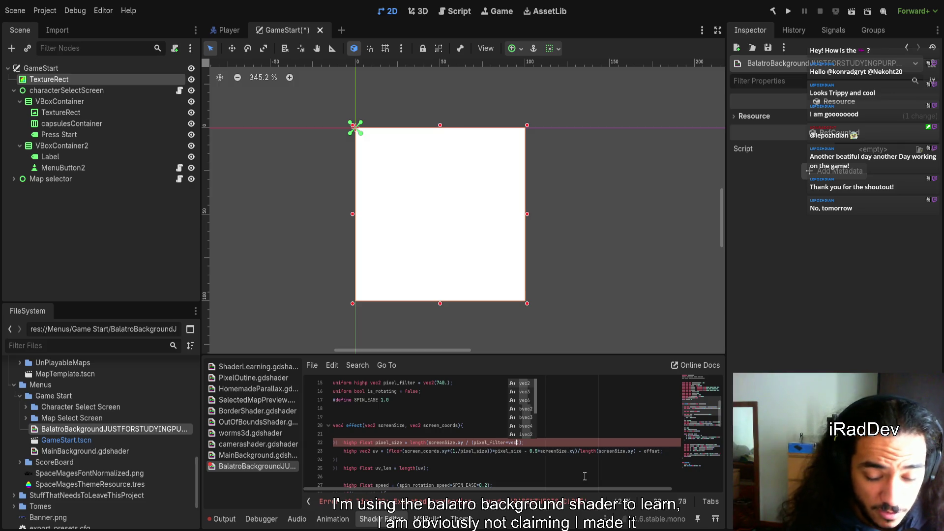
text(2)
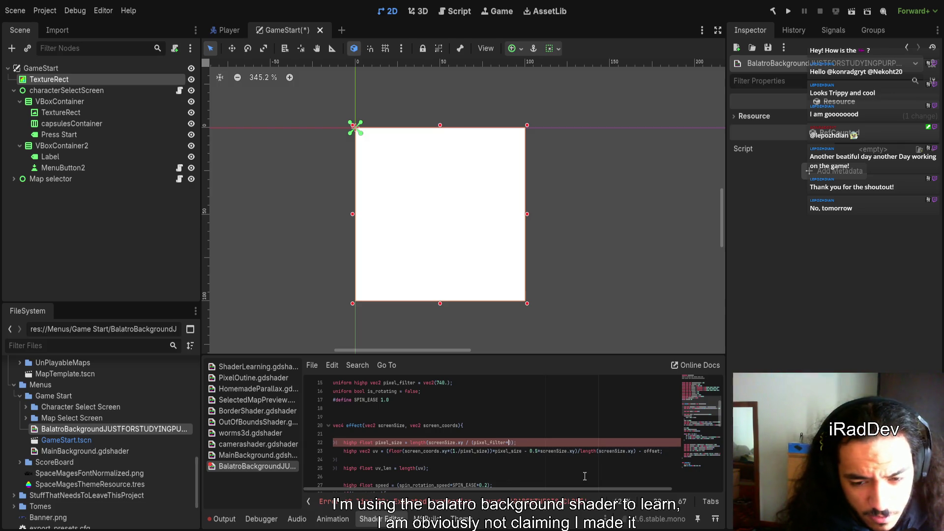
text())
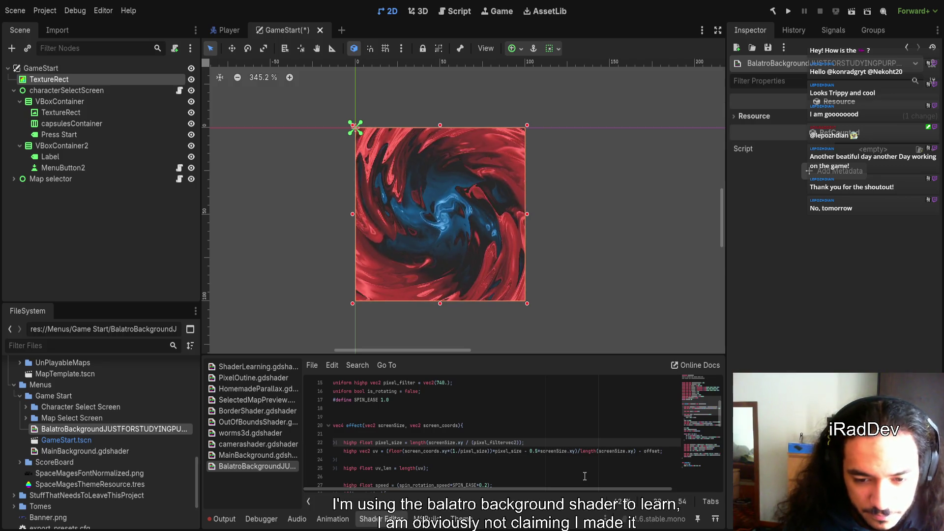
text(vec2)
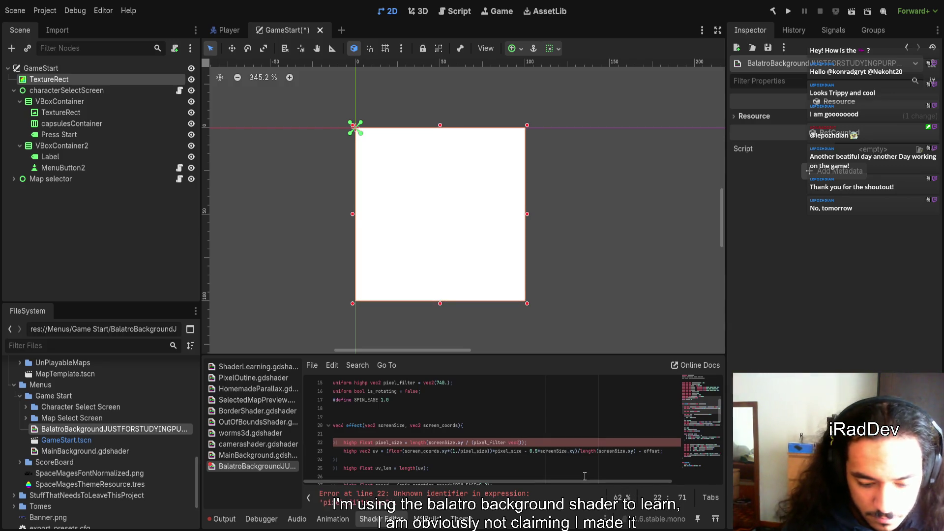
text(())
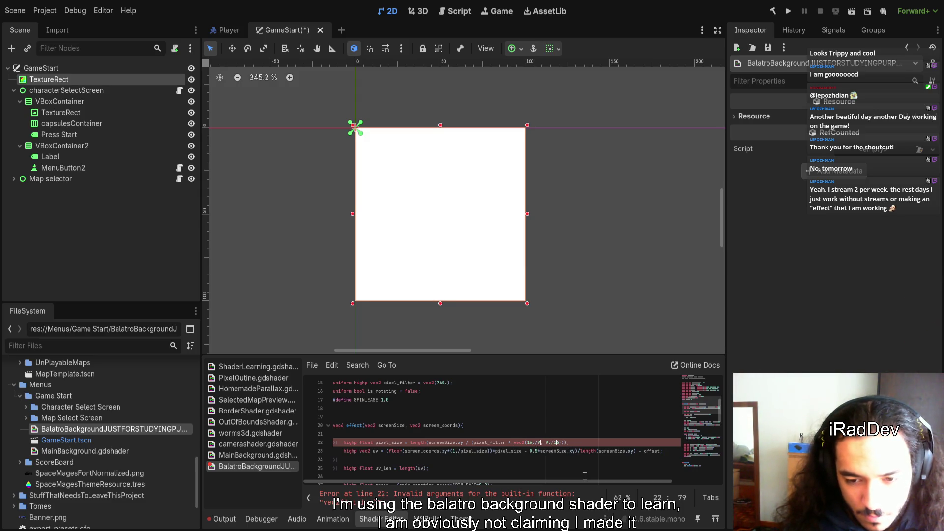
key(Left)
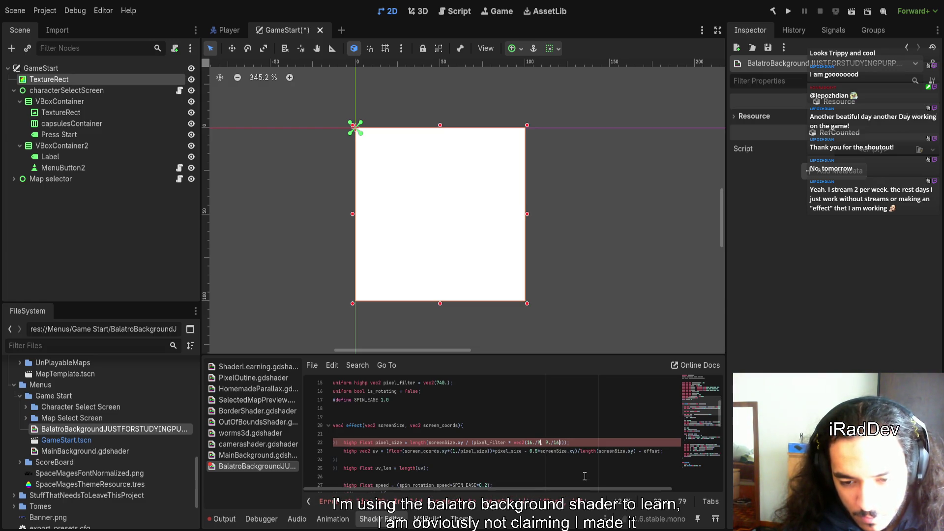
text(.)
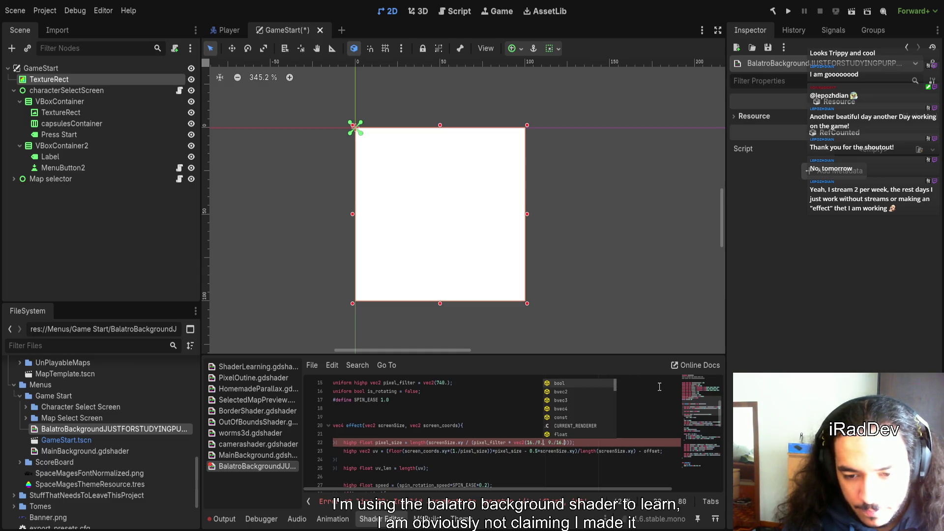
click(658, 387)
scroll(424, 246, up, 4)
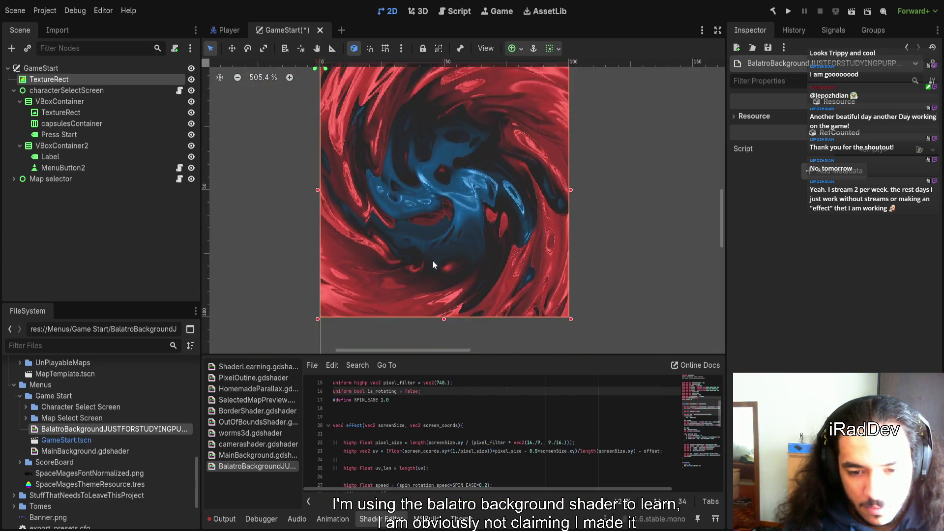
scroll(487, 270, up, 10)
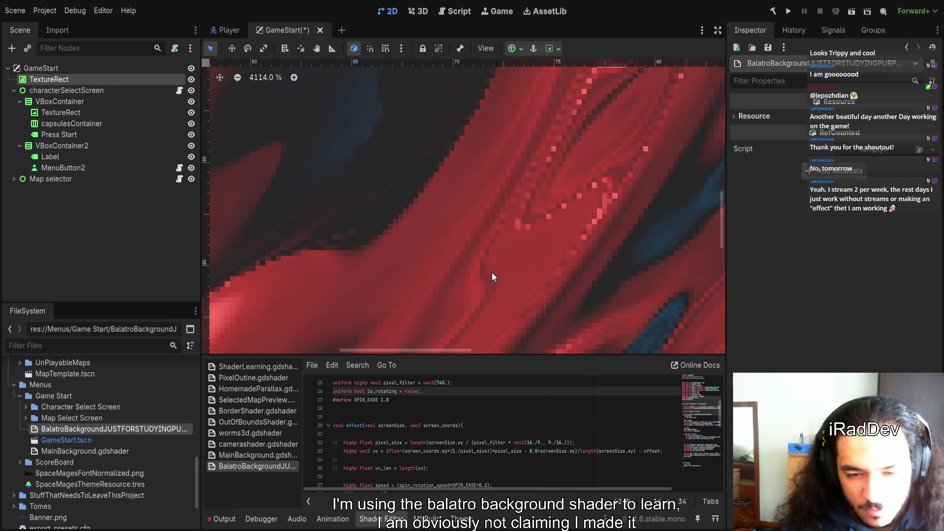
scroll(492, 273, down, 15)
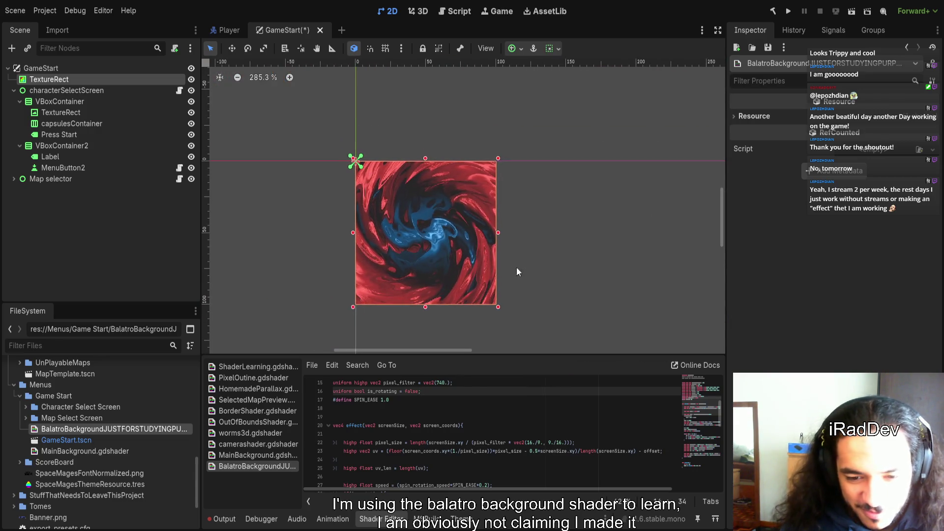
- Delete the aspect-ratio multiplier so pixel_size reads screenSize.xy / pixel_filter
mouse_move(573, 443)
mouse_down()
mouse_move(473, 444)
mouse_move(517, 444)
mouse_up()
click(549, 443)
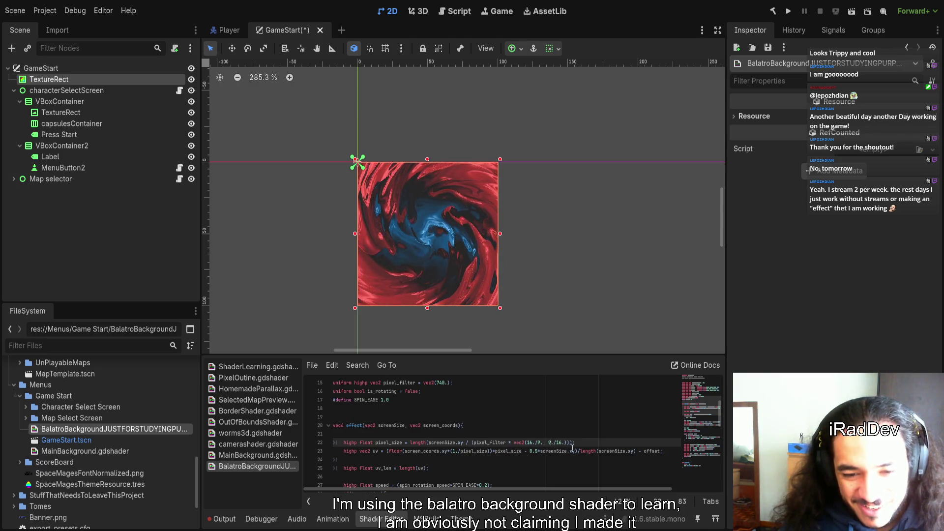
drag(573, 442, 510, 442)
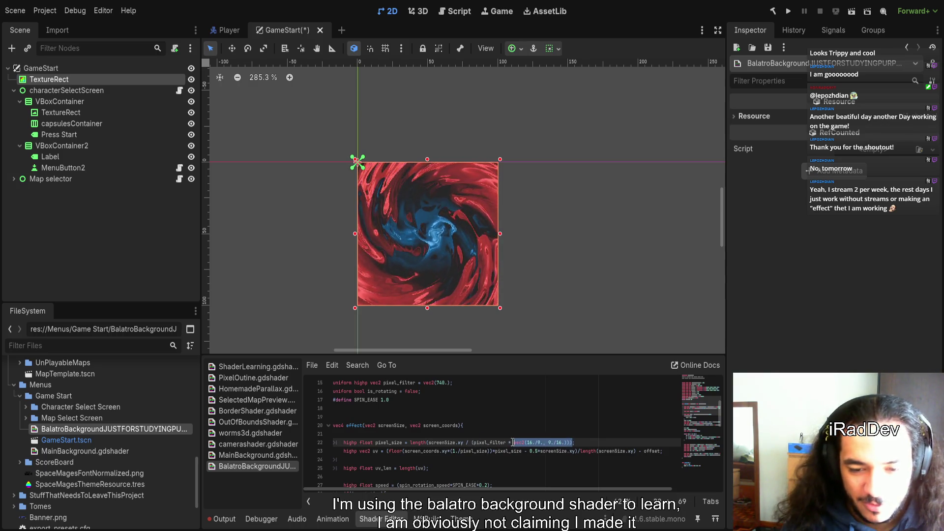
key(BackSpace)
key(ctrl+Left)
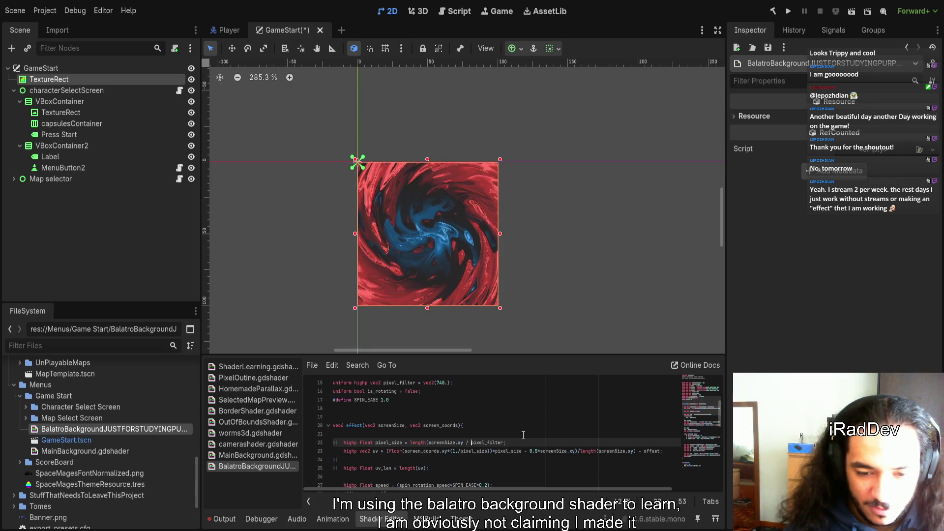
- Set pixel_filter's default to vec2(1920, 1080) and zoom in to inspect the finer swirl pixels
double_click(443, 382)
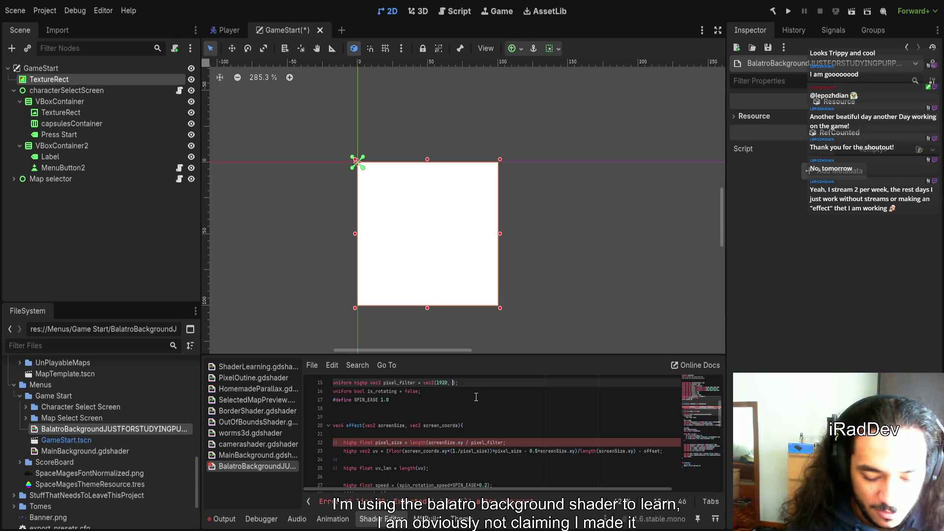
scroll(399, 249, right, 3)
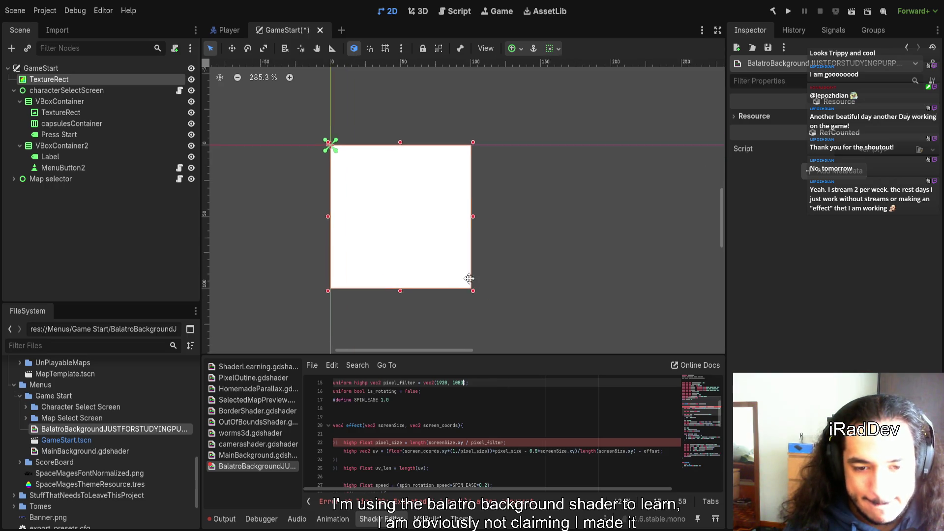
scroll(399, 249, down, 4)
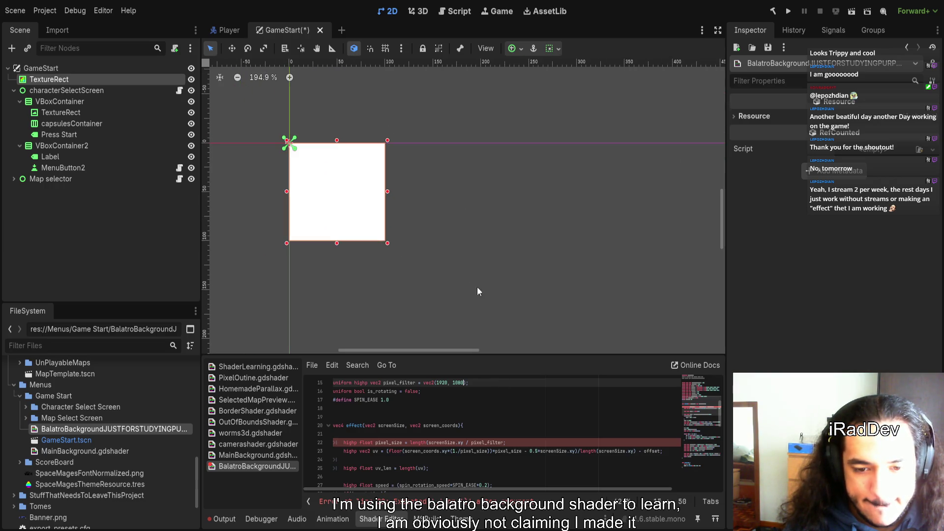
text())
click(508, 442)
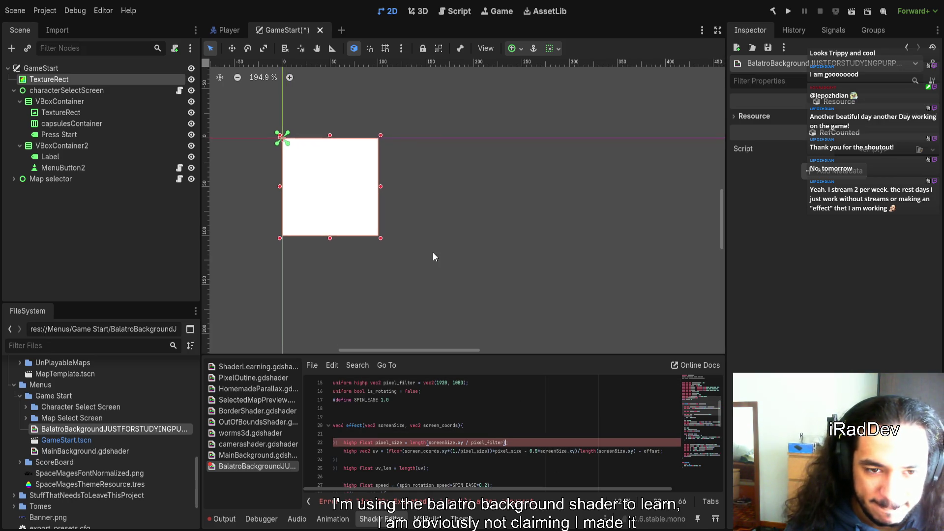
scroll(325, 177, up, 15)
scroll(344, 188, up, 9)
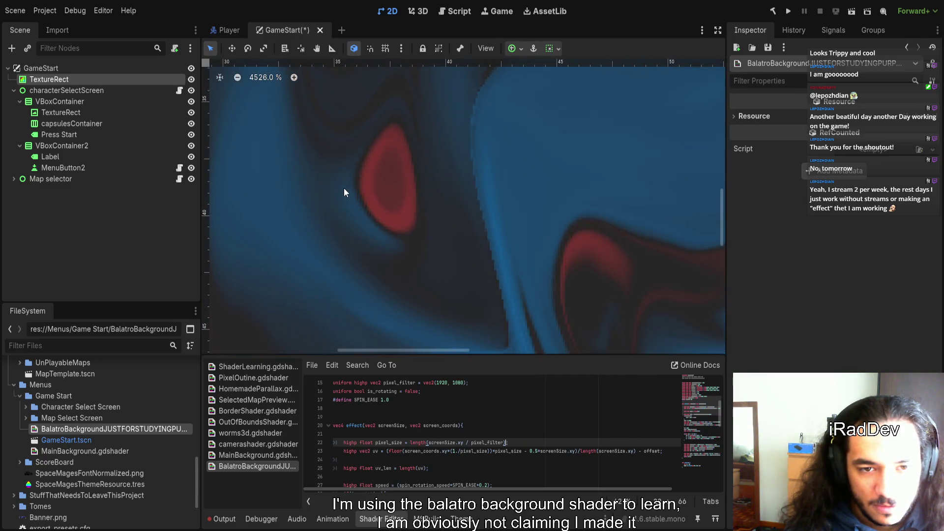
drag(295, 190, 593, 324)
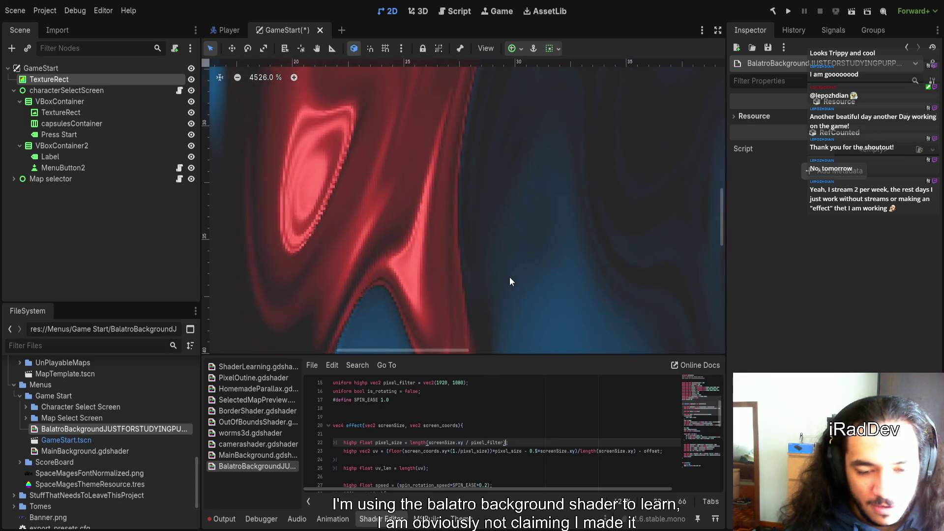
scroll(510, 278, down, 5)
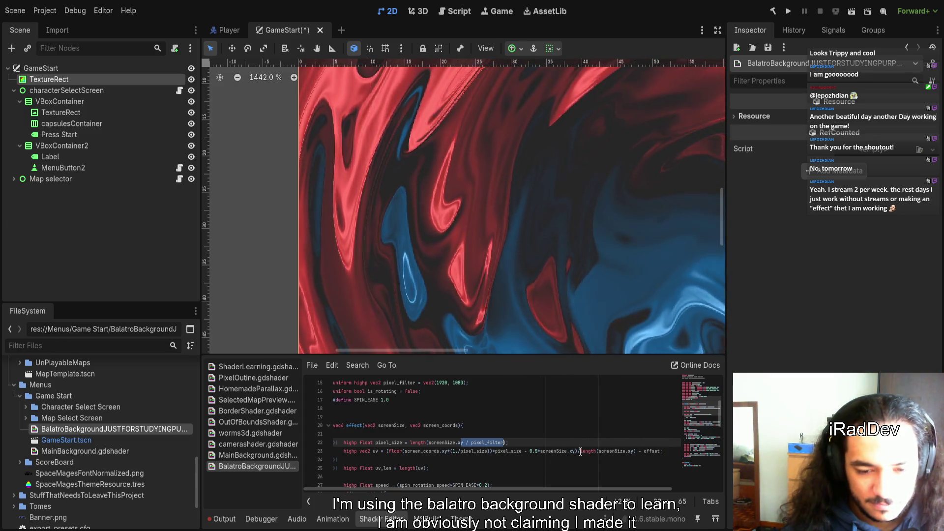
text(()
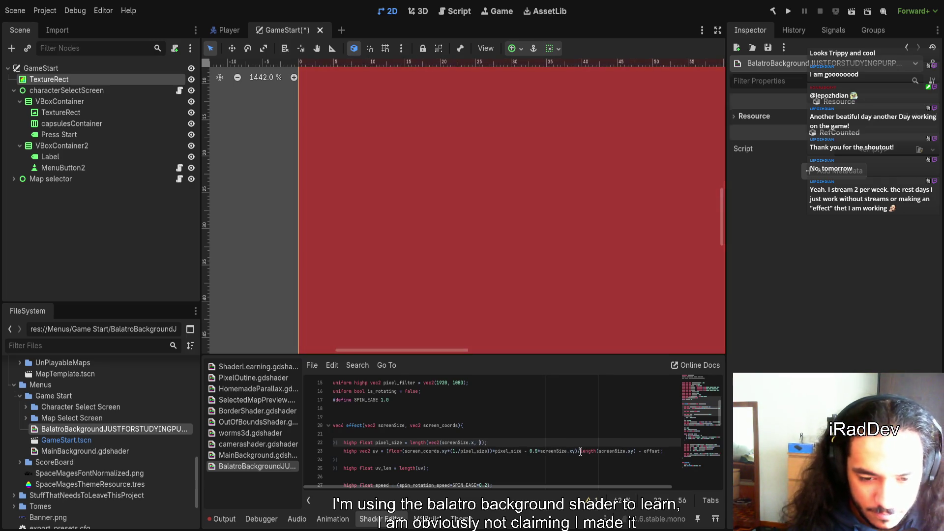
- Rewrite pixel_size as length(vec2(screenSize.x/1920., screenSize.y/1080.))
text(, )
text(reenSize)
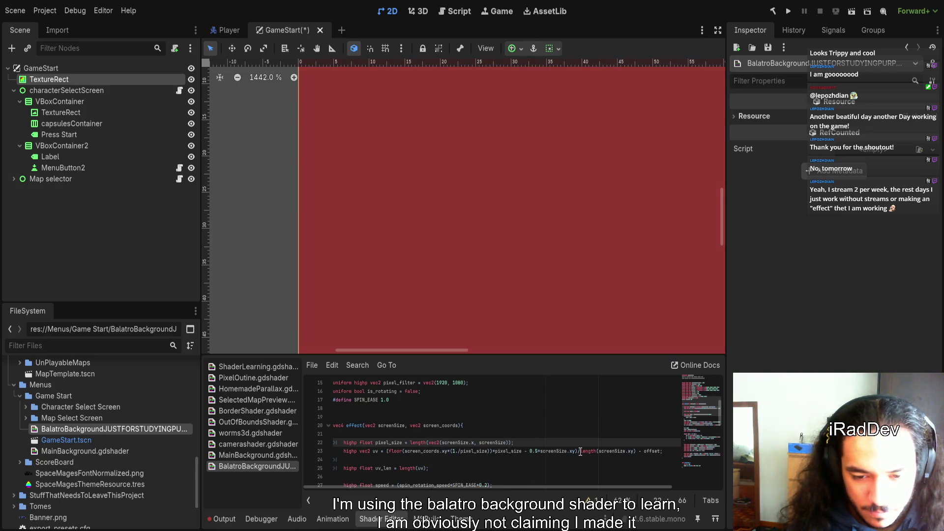
text(y)
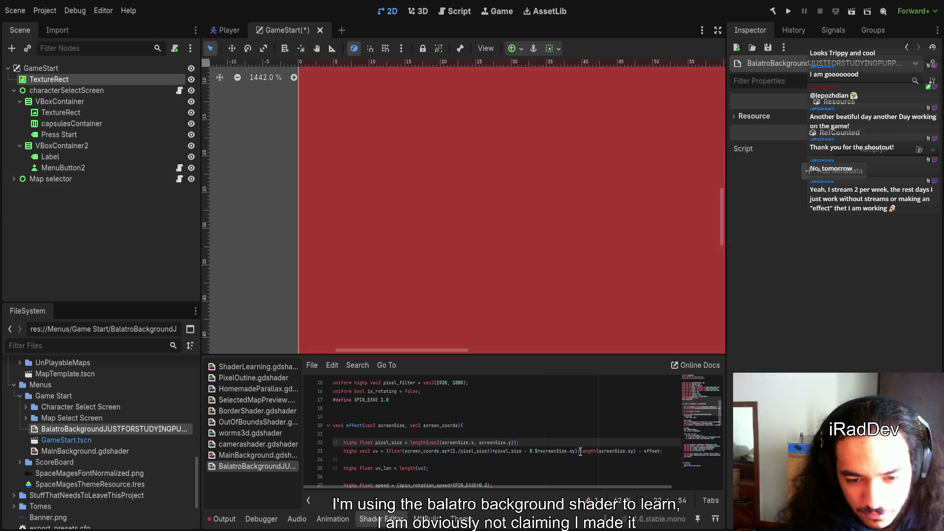
text(1080)
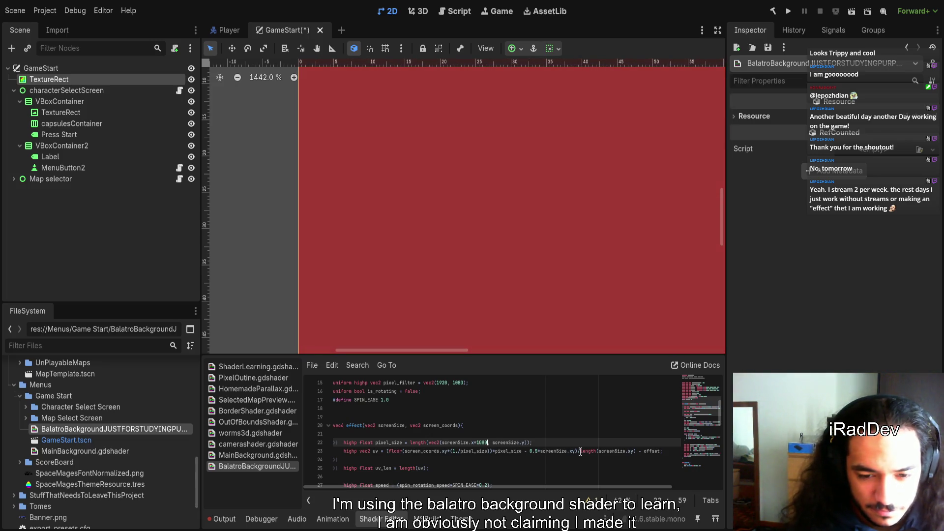
key(Right)
key(Right)
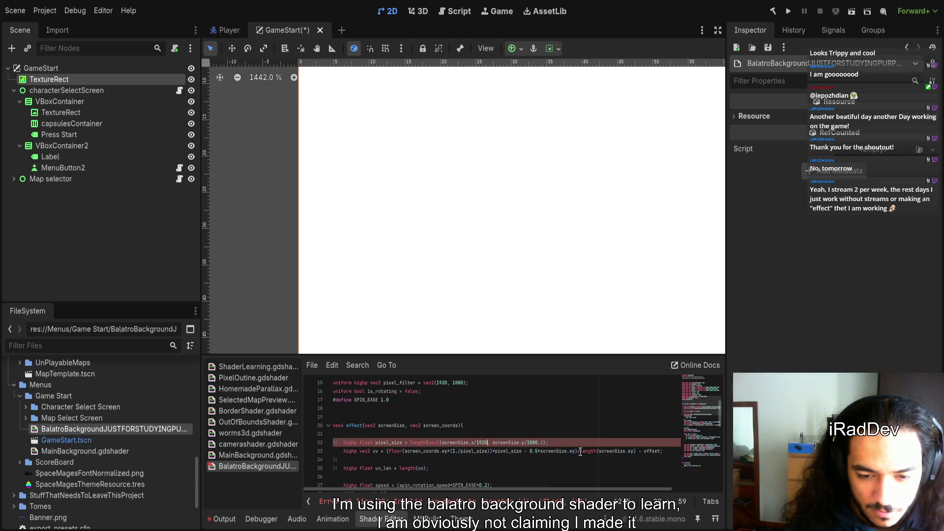
scroll(465, 187, down, 2)
text(.)
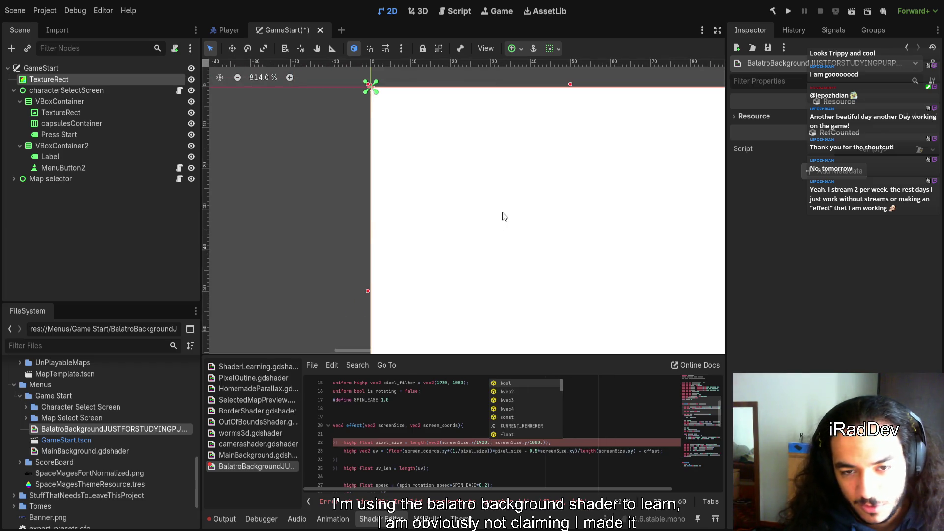
- Check the pixel_size variable in the shader and pan the canvas to bring Press Start into view
scroll(473, 204, up, 5)
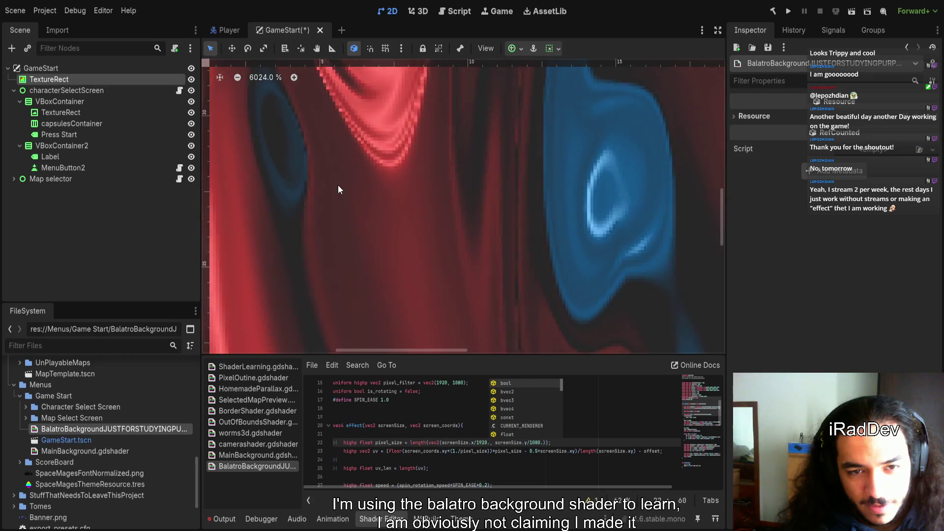
scroll(339, 196, down, 8)
scroll(400, 238, down, 7)
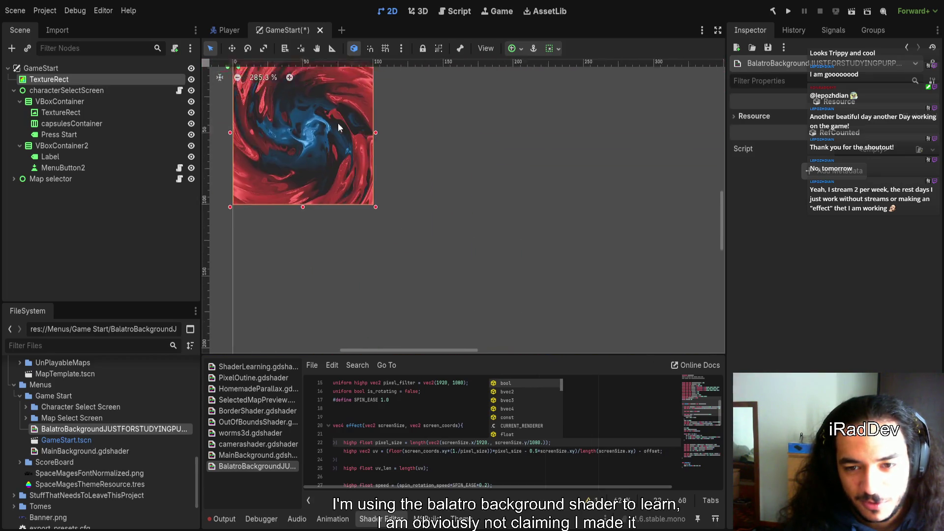
double_click(389, 443)
scroll(487, 437, down, 2)
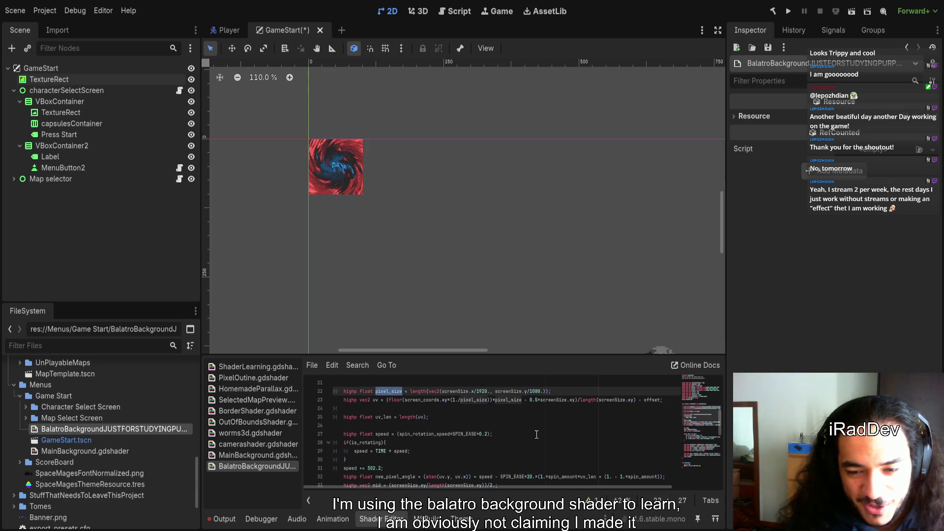
scroll(536, 434, up, 1)
scroll(393, 309, down, 5)
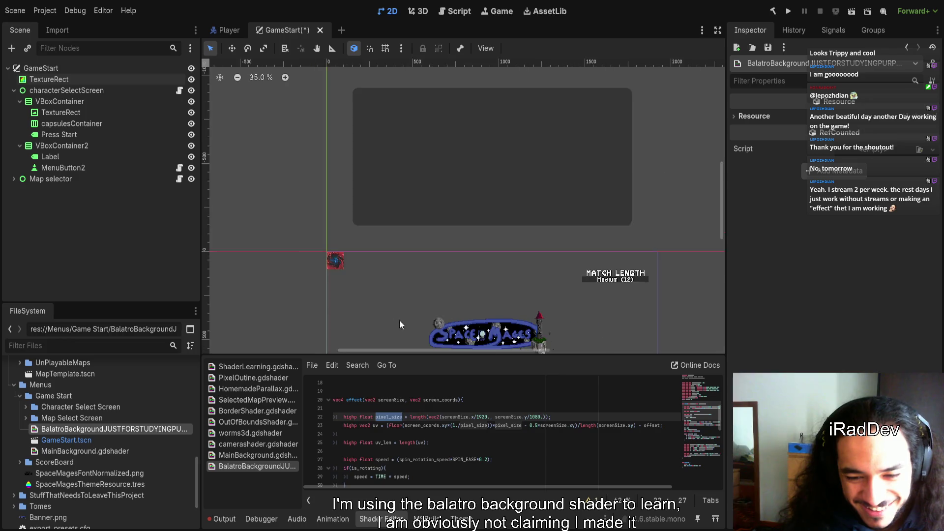
drag(393, 320, 347, 238)
- Set the TextureRect's size to 1920 × 1080
click(83, 83)
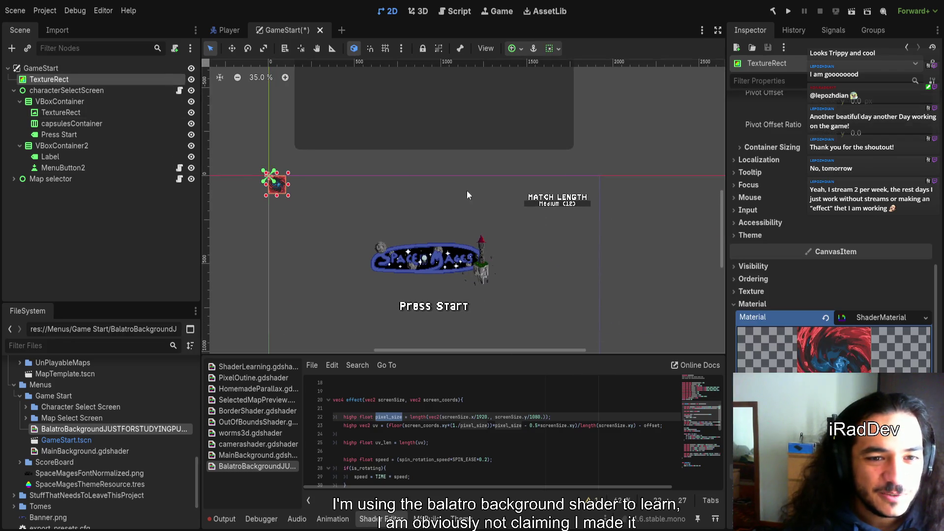
drag(510, 297, 456, 253)
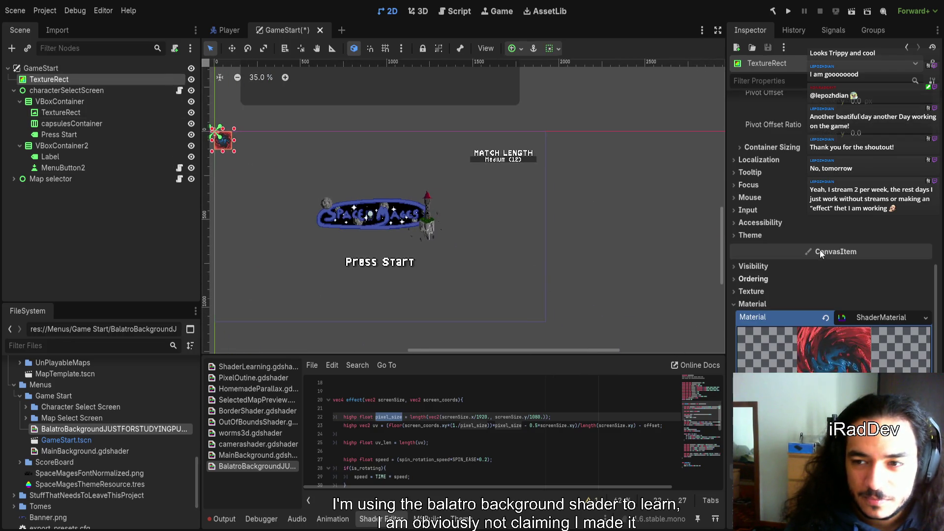
scroll(860, 216, up, 5)
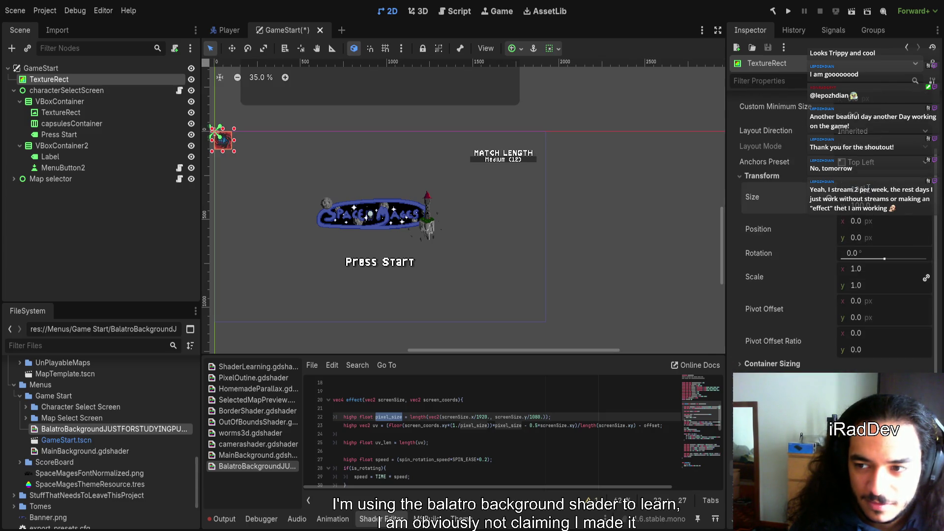
text(1920)
key(Tab)
text(1080)
key(Return)
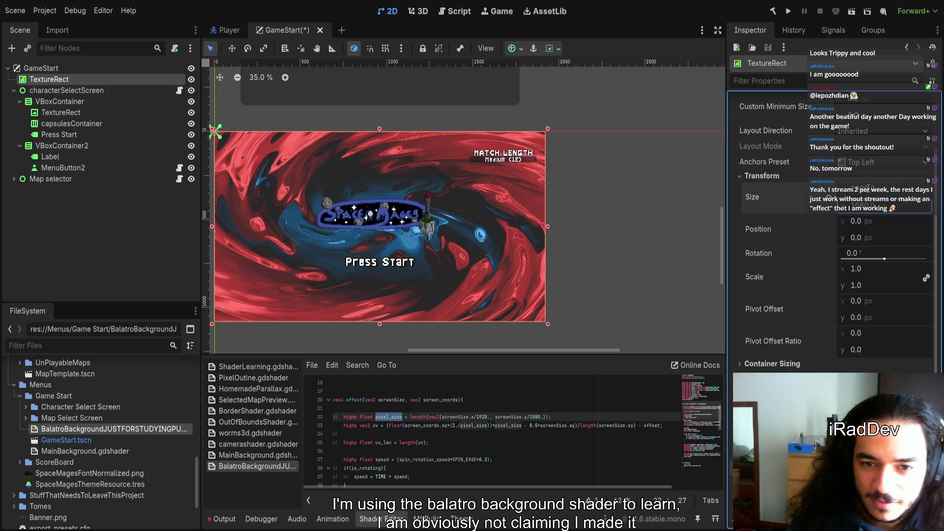
scroll(441, 224, up, 5)
scroll(460, 229, up, 5)
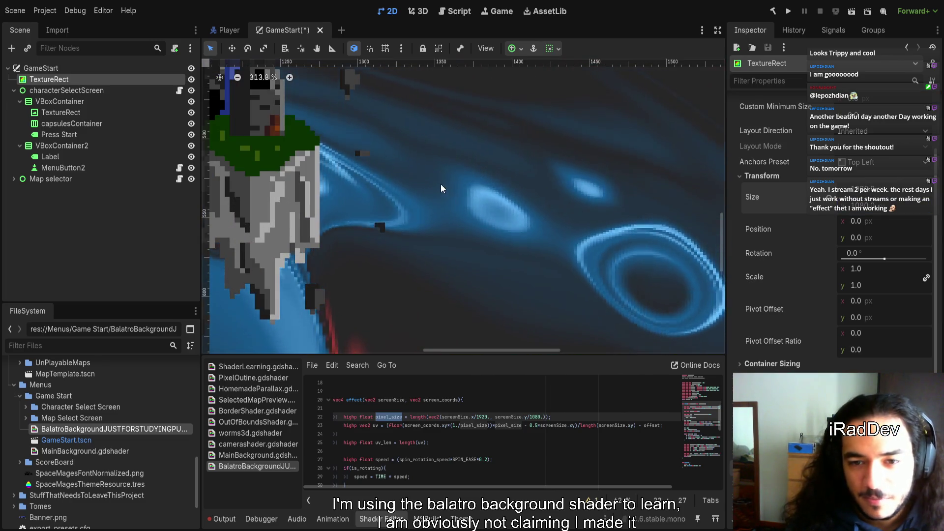
scroll(415, 202, up, 2)
mouse_move(413, 200)
mouse_down()
mouse_move(430, 216)
mouse_move(419, 318)
mouse_up()
scroll(420, 323, up, 2)
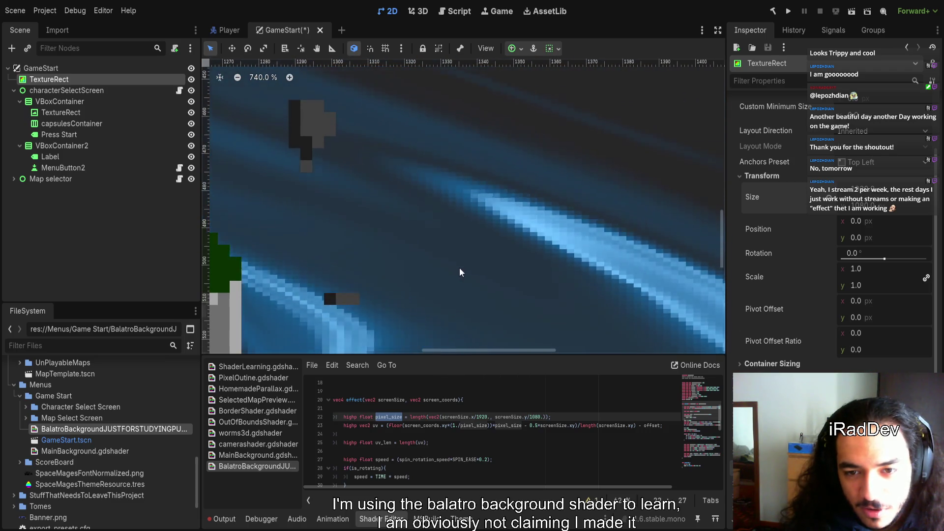
scroll(460, 268, down, 9)
click(478, 417)
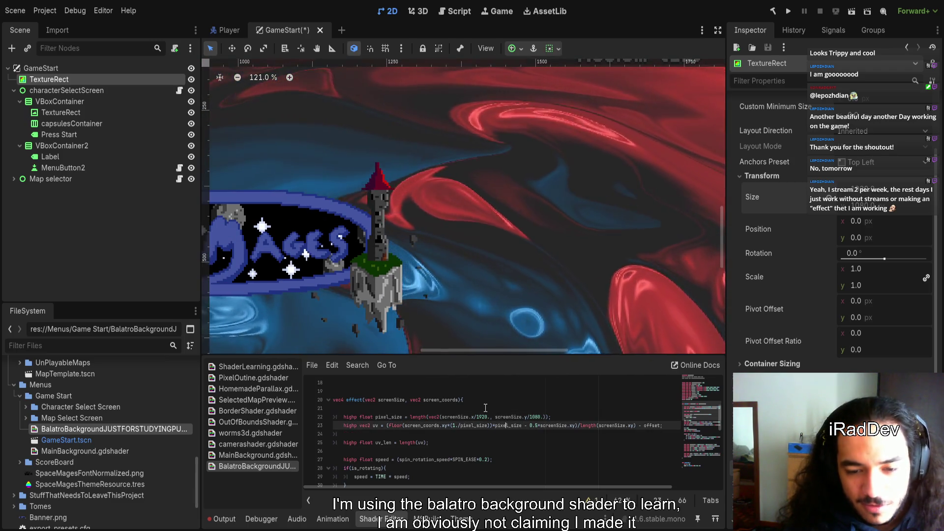
click(405, 426)
double_click(388, 417)
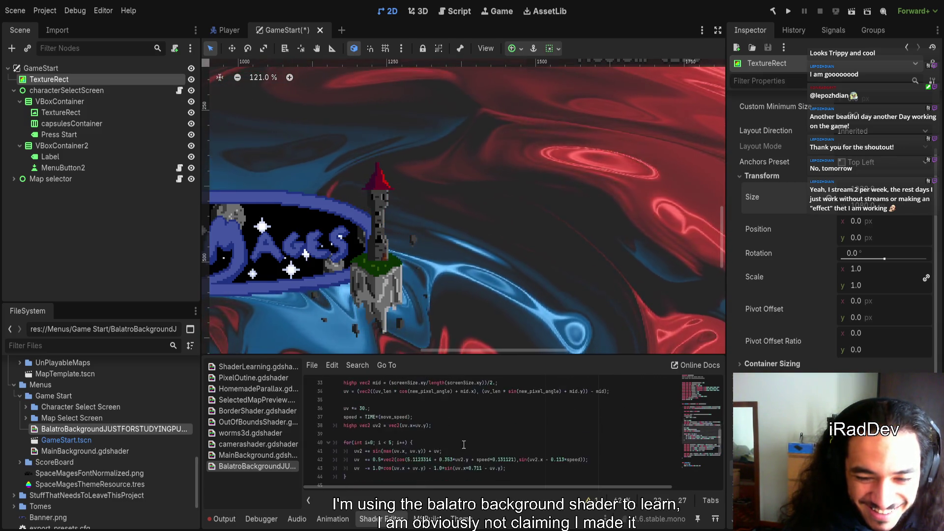
scroll(428, 225, up, 10)
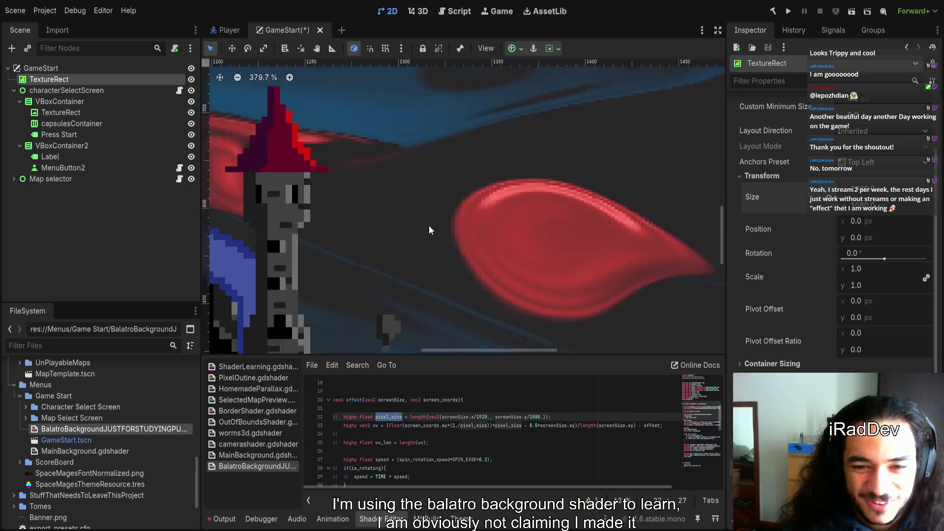
scroll(530, 264, up, 1)
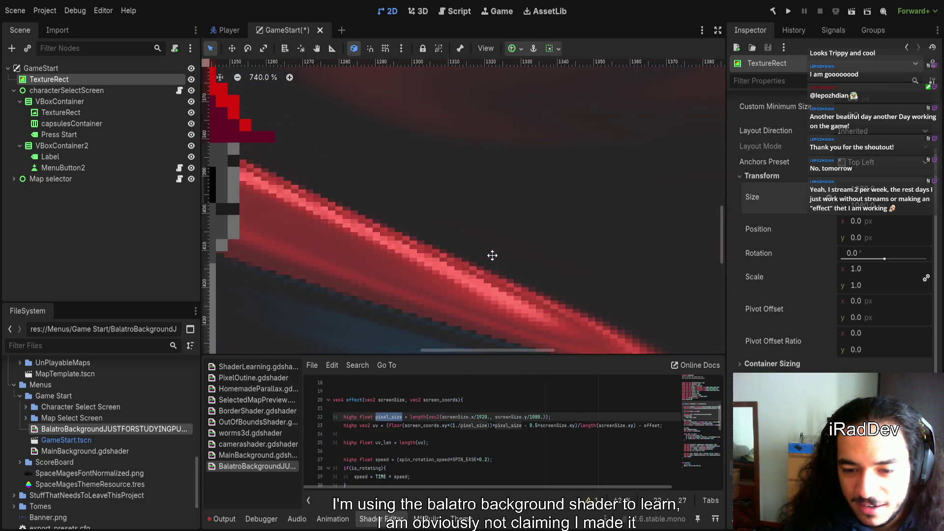
drag(492, 255, 496, 253)
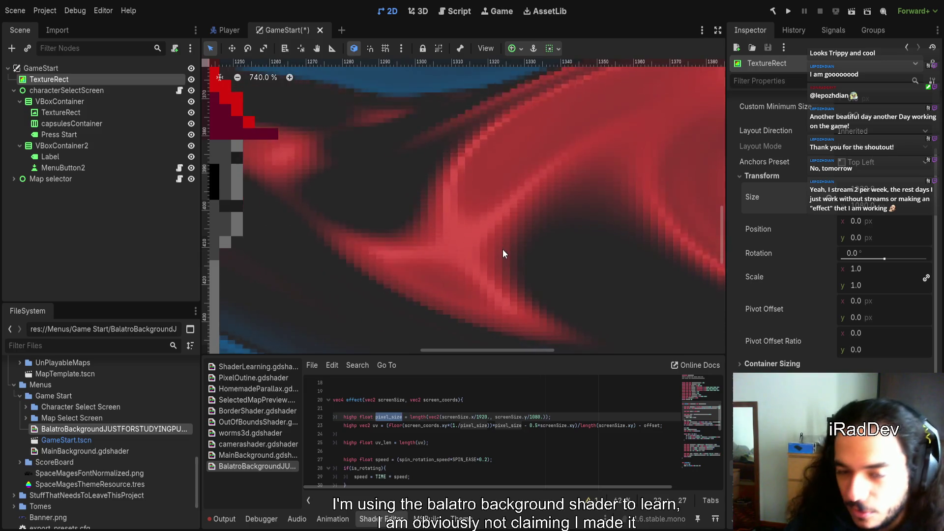
scroll(533, 267, down, 5)
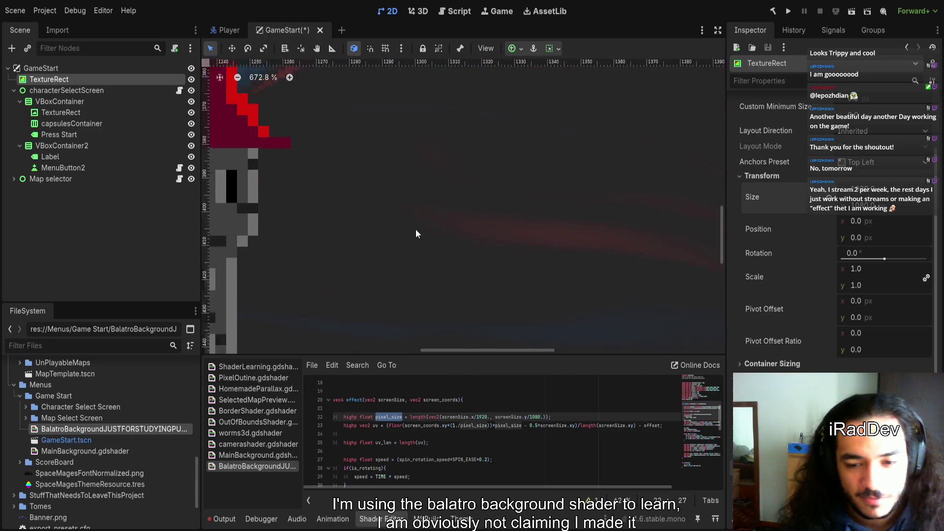
scroll(408, 244, down, 4)
scroll(406, 265, up, 3)
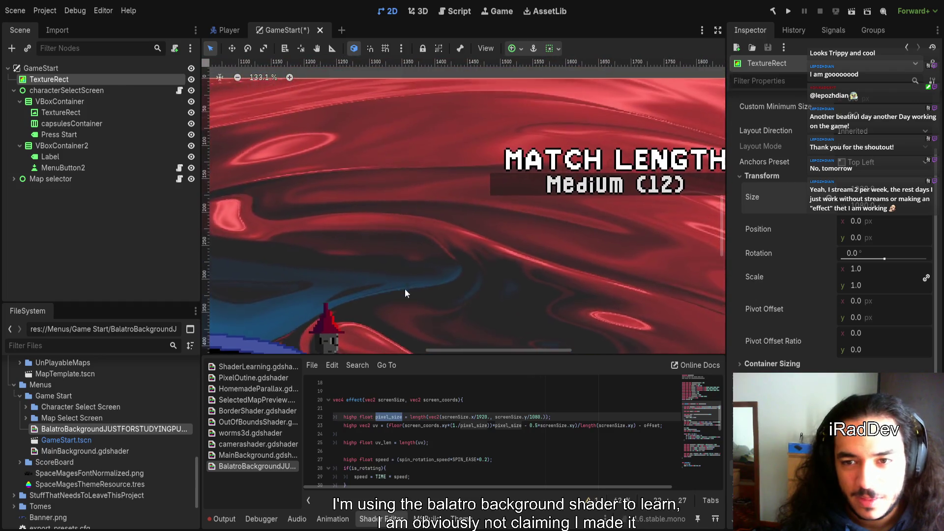
scroll(400, 260, down, 3)
scroll(366, 240, down, 4)
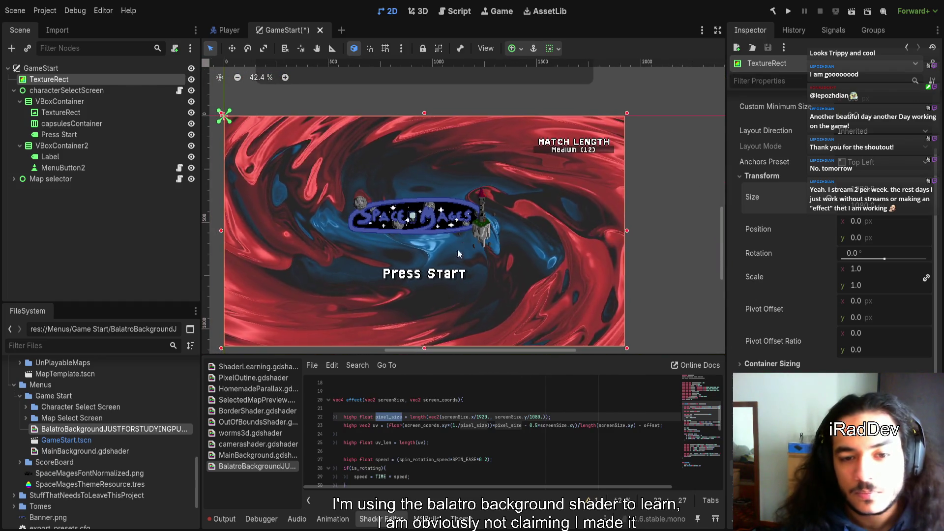
scroll(340, 247, up, 11)
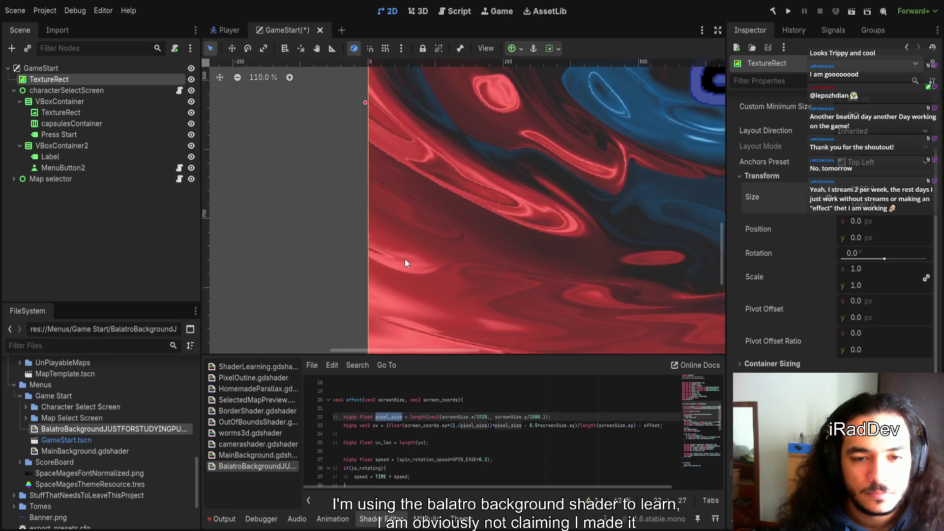
scroll(455, 310, up, 3)
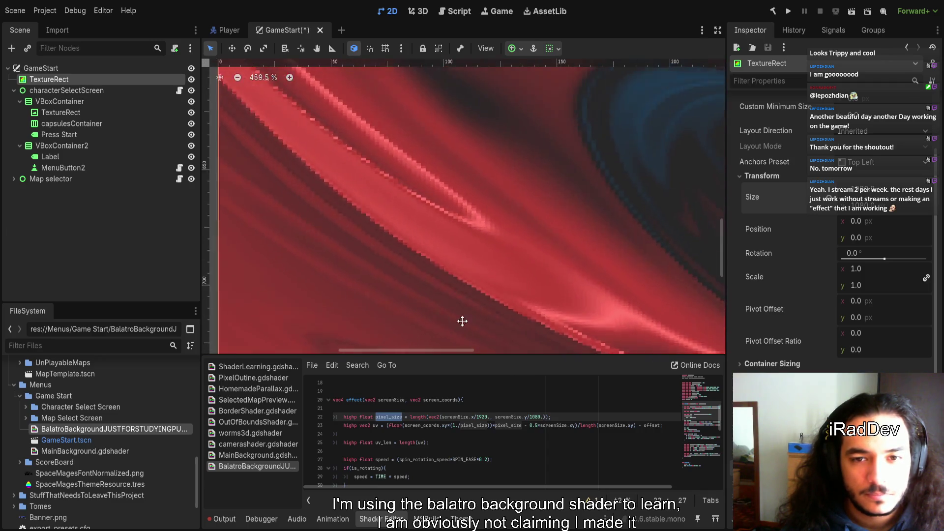
scroll(365, 251, up, 7)
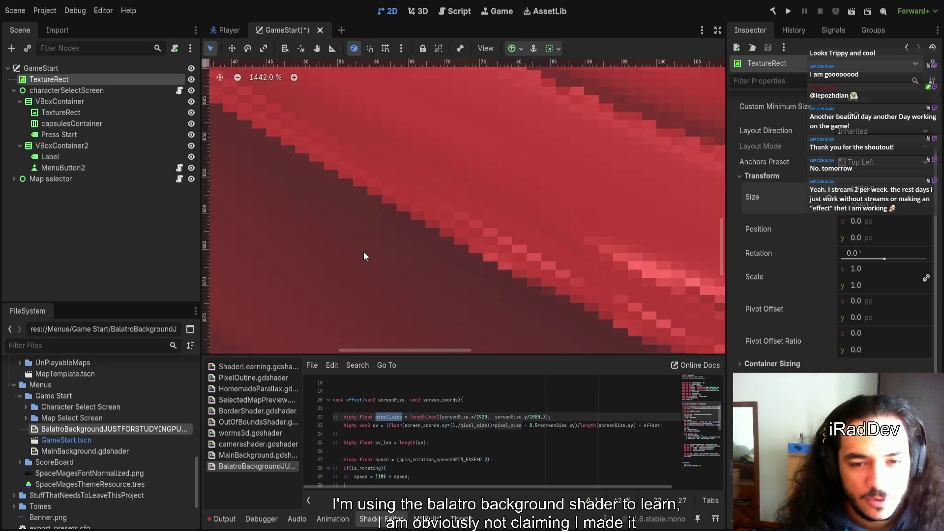
scroll(359, 261, down, 7)
scroll(358, 267, down, 15)
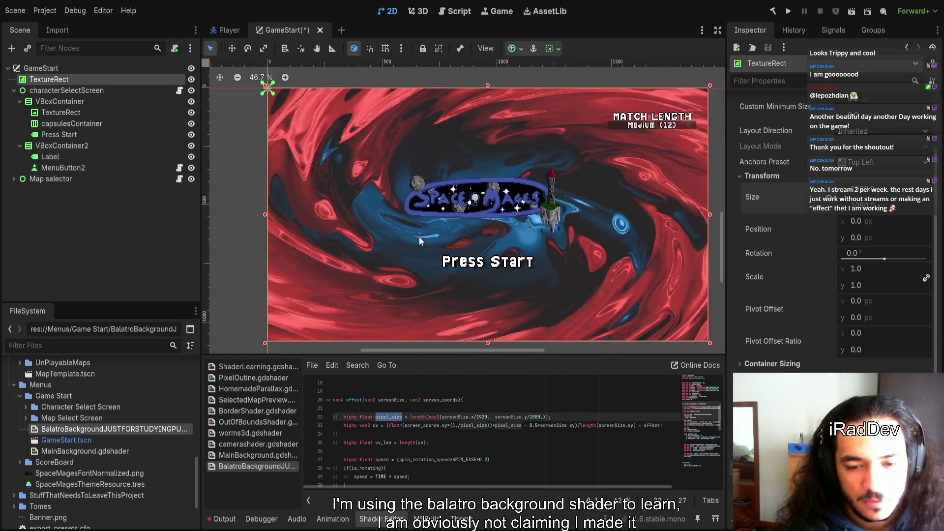
scroll(421, 242, up, 2)
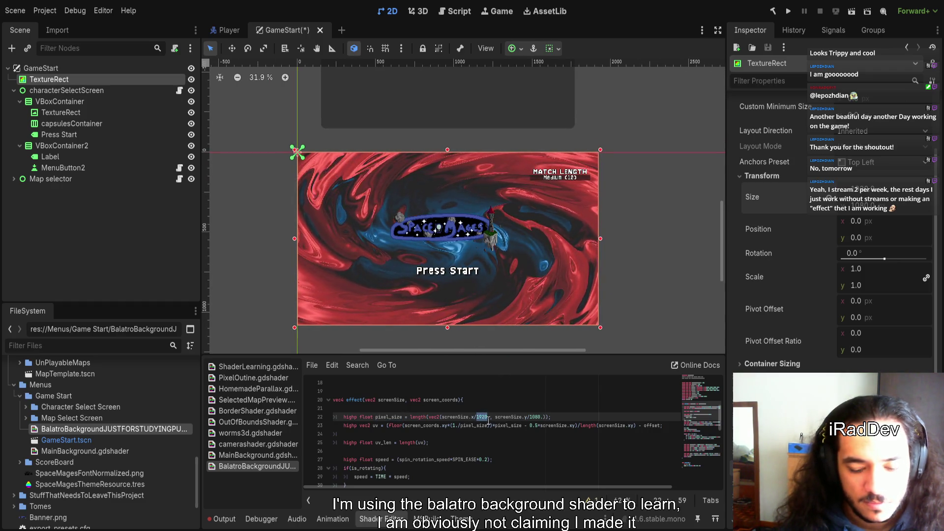
- Change the pixel_size divisors on line 22 to screenSize.x/1080. and screenSize.y/1920
text(108)
scroll(522, 290, up, 17)
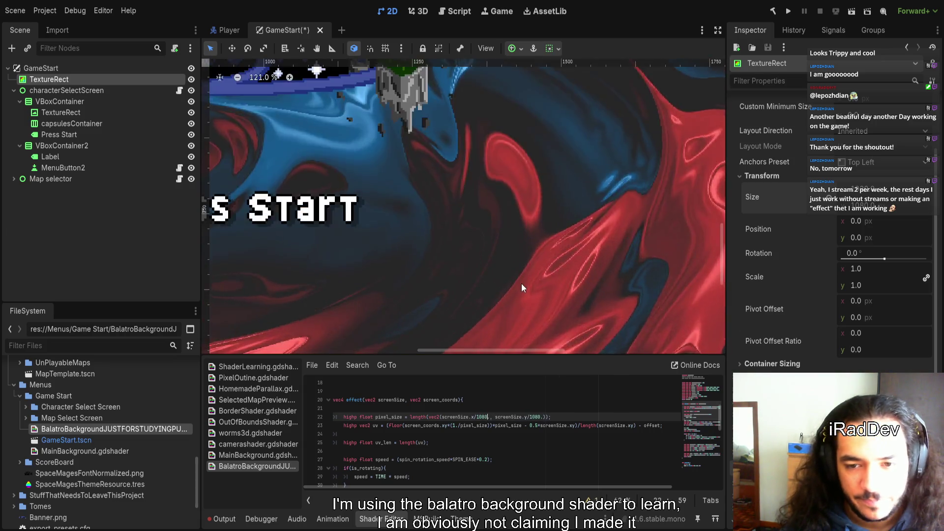
scroll(526, 280, up, 2)
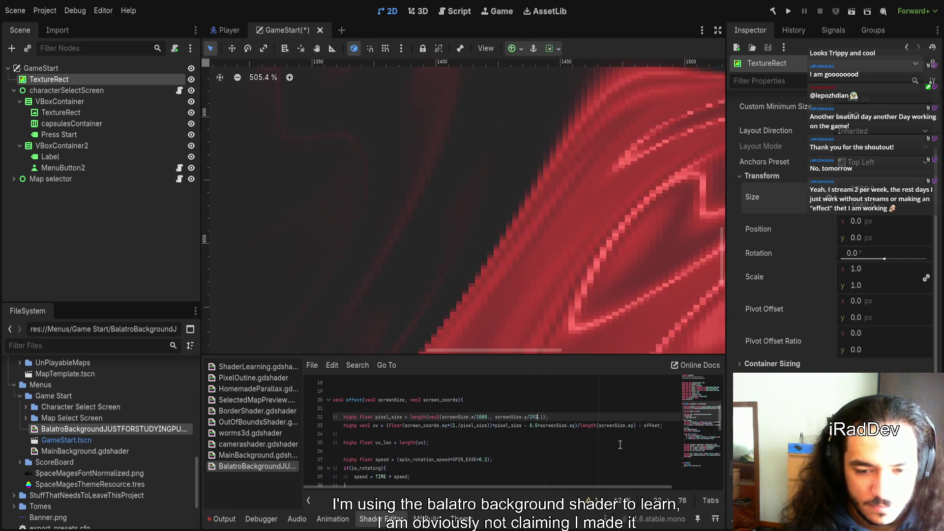
text(1920.)
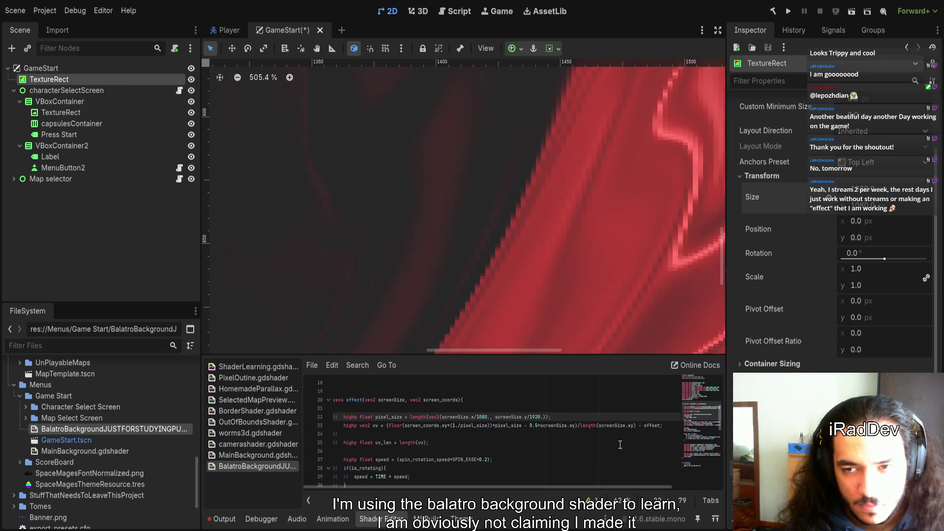
- Review the shader code, selecting TIME in the speed calculation
scroll(429, 255, up, 5)
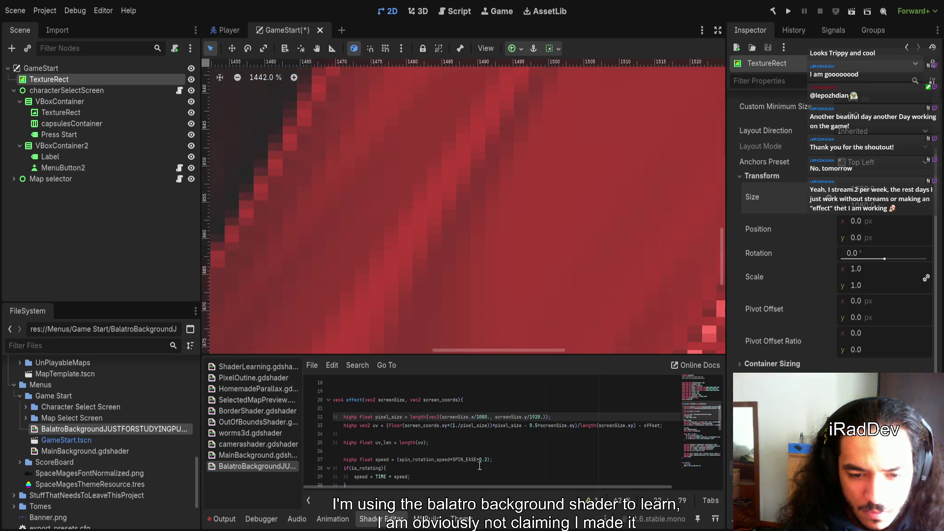
scroll(442, 442, down, 2)
double_click(381, 426)
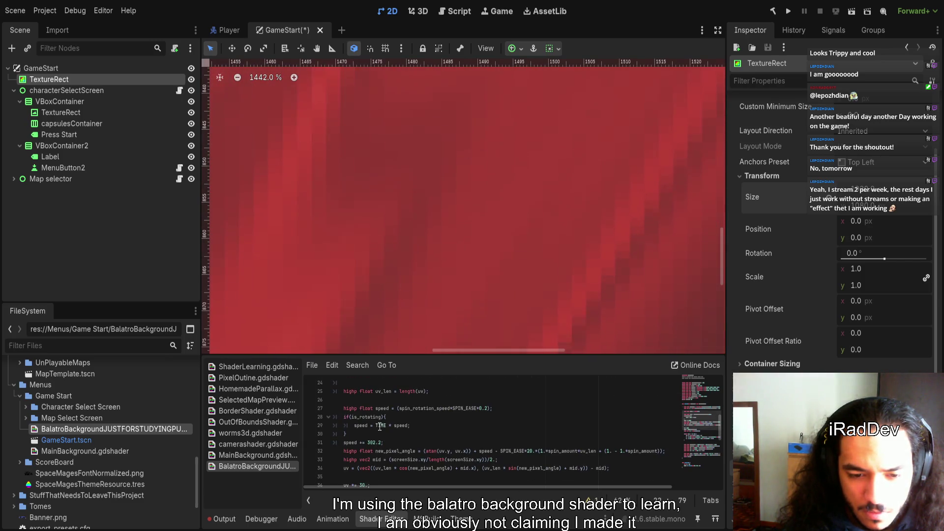
scroll(467, 447, down, 2)
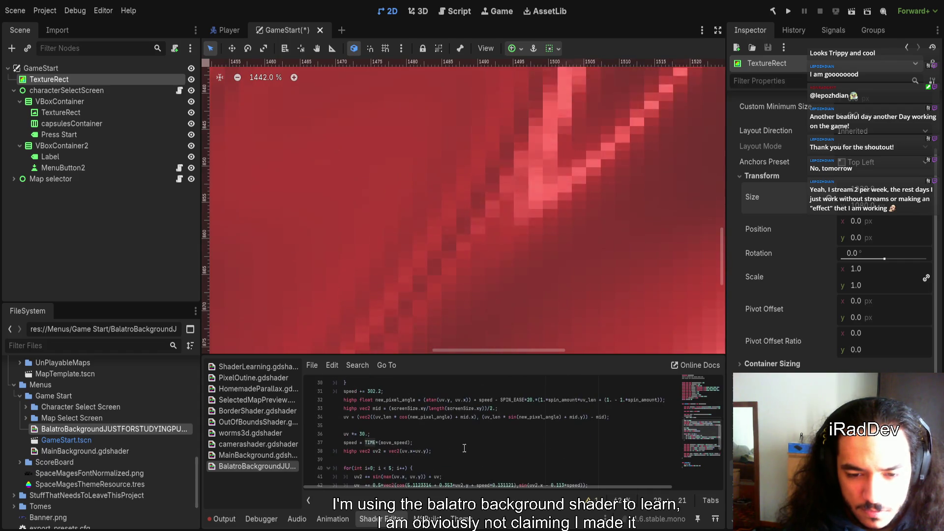
scroll(487, 457, up, 5)
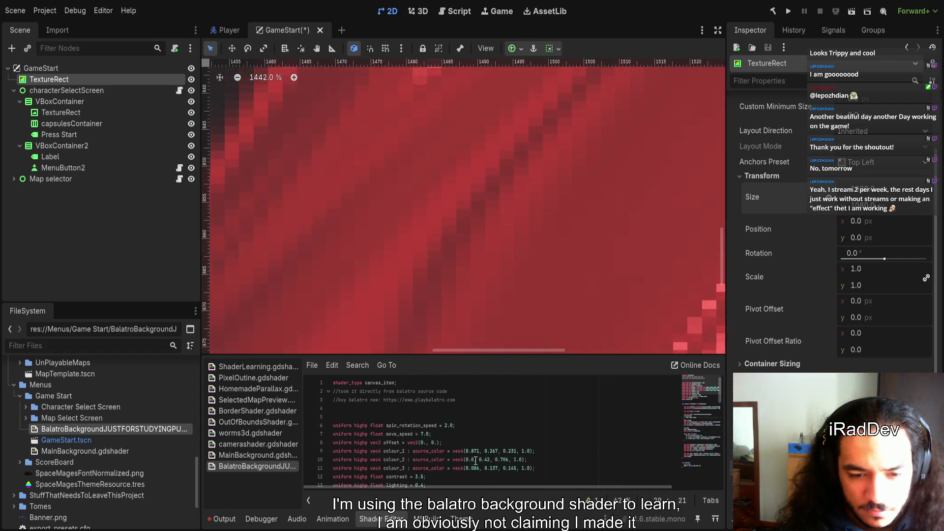
scroll(516, 434, down, 10)
- Give the shader code editor more room and select TIME in the move speed line
drag(512, 356, 513, 130)
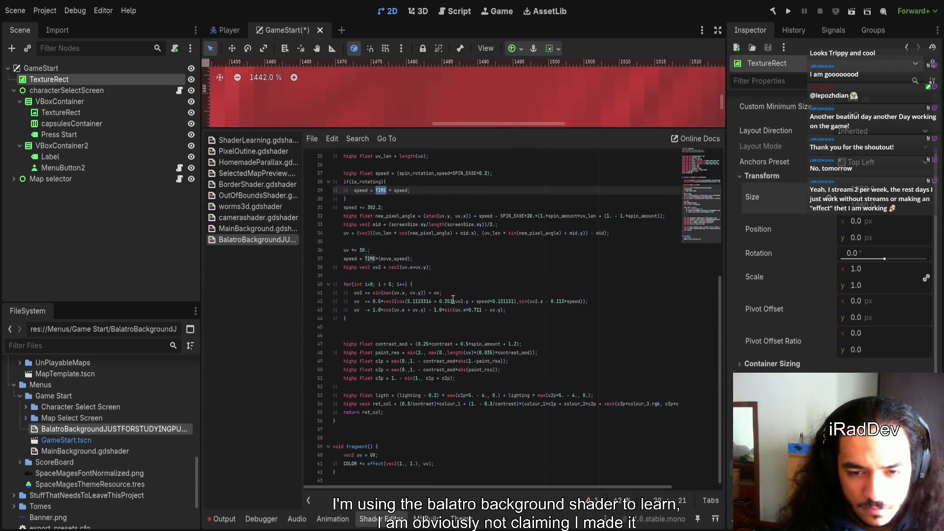
scroll(452, 296, up, 2)
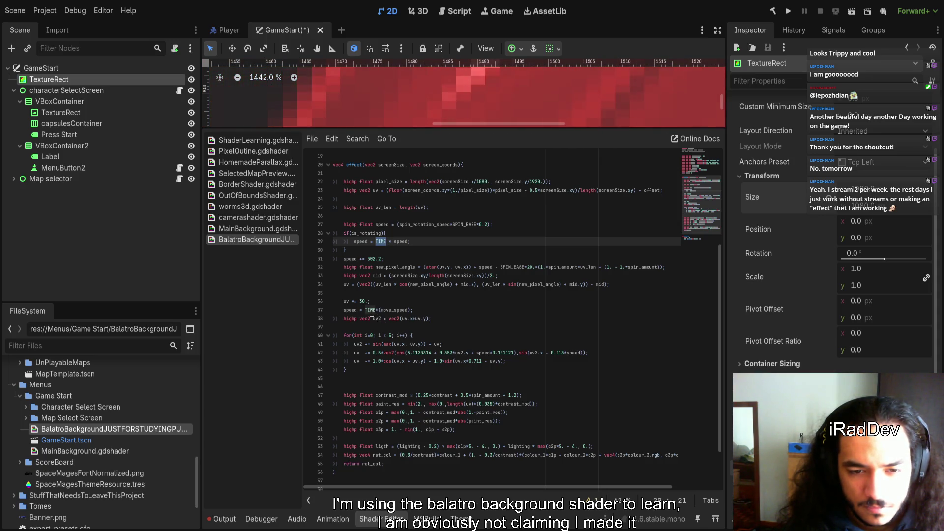
double_click(366, 310)
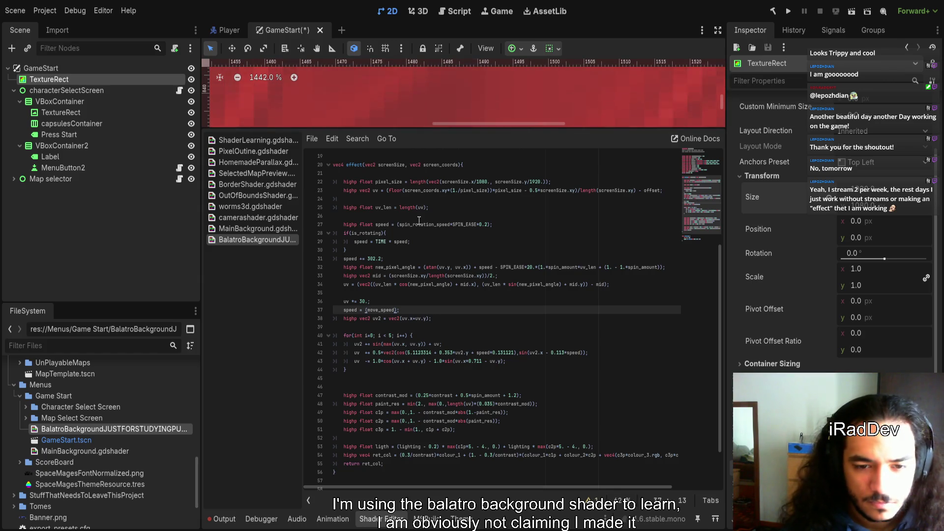
- Enlarge the 2D scene view above the shader code to show the pixelated red swirl
mouse_move(441, 129)
mouse_down()
mouse_move(441, 396)
mouse_move(442, 355)
mouse_up()
scroll(401, 241, down, 3)
scroll(399, 228, up, 2)
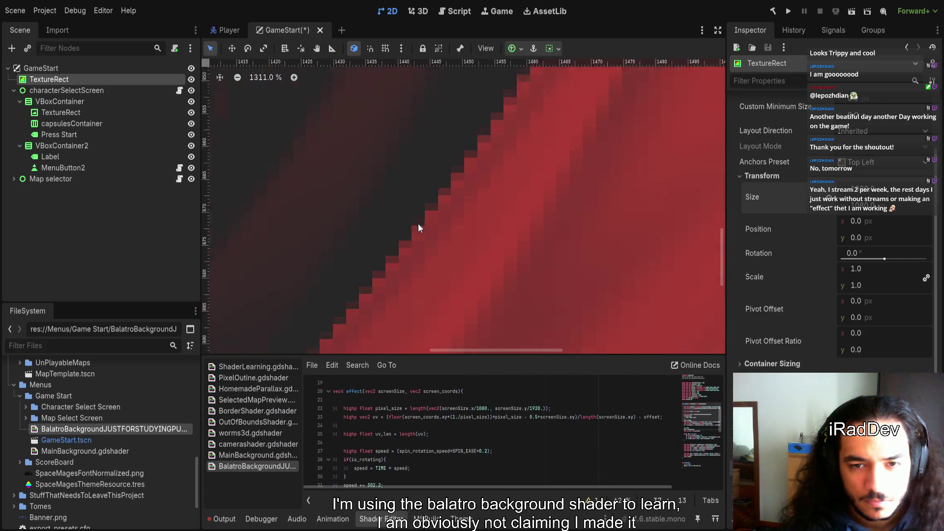
- Zoom the 2D viewport out to about 29% to show the whole start menu
scroll(417, 225, down, 3)
scroll(415, 234, down, 10)
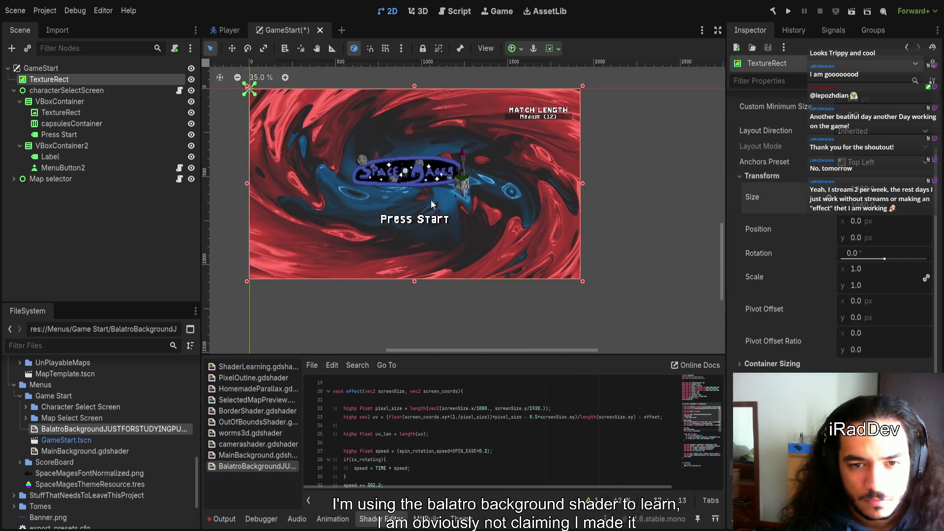
scroll(535, 258, up, 2)
scroll(538, 275, up, 12)
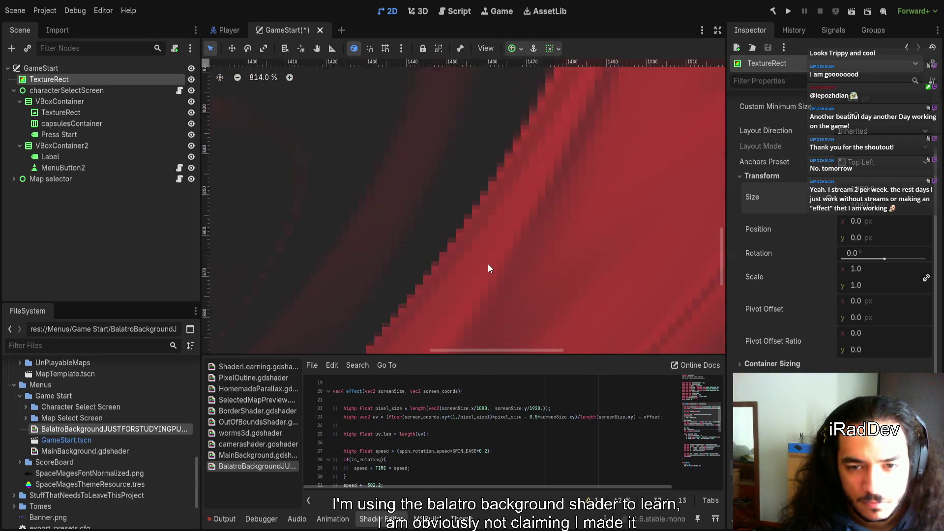
scroll(482, 259, up, 1)
scroll(468, 467, down, 1)
scroll(467, 463, down, 1)
- Scroll the shader code back to the effect function and select the pixel size calculation on line 22
click(467, 466)
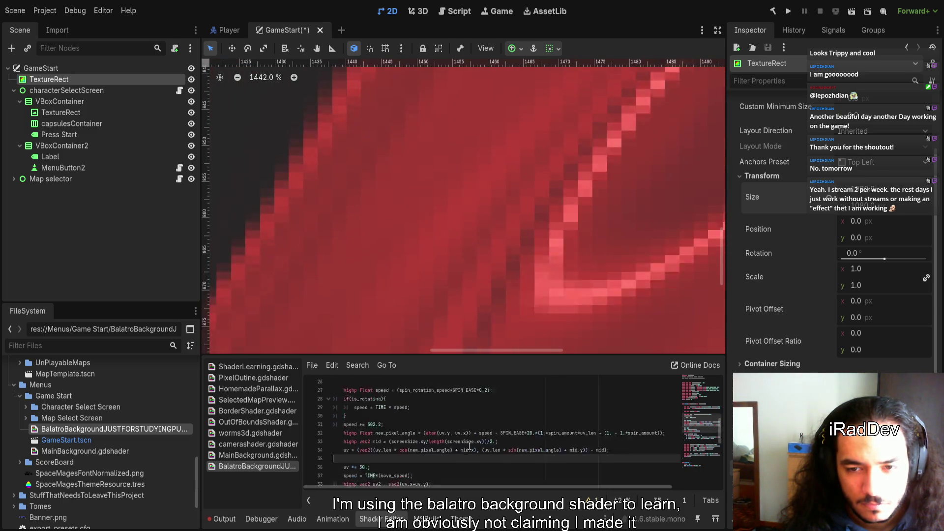
scroll(468, 445, down, 9)
scroll(493, 264, down, 20)
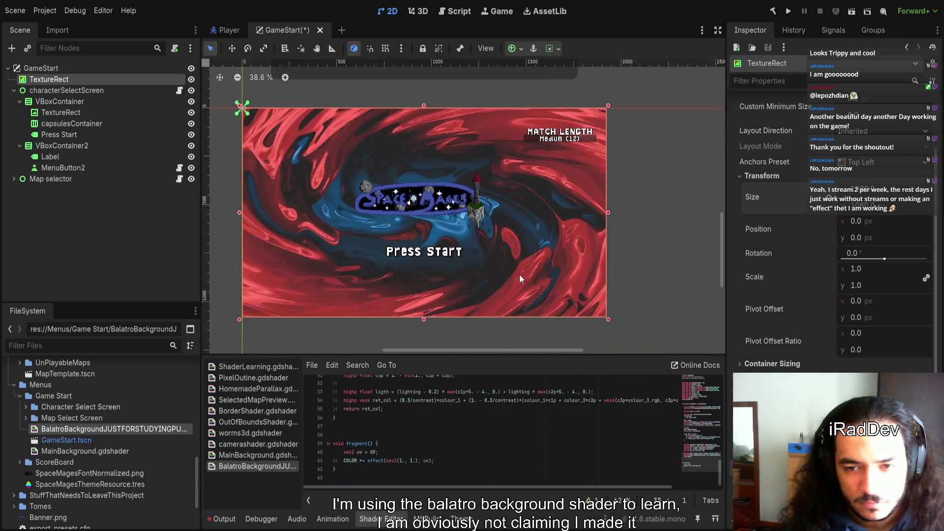
scroll(523, 279, down, 3)
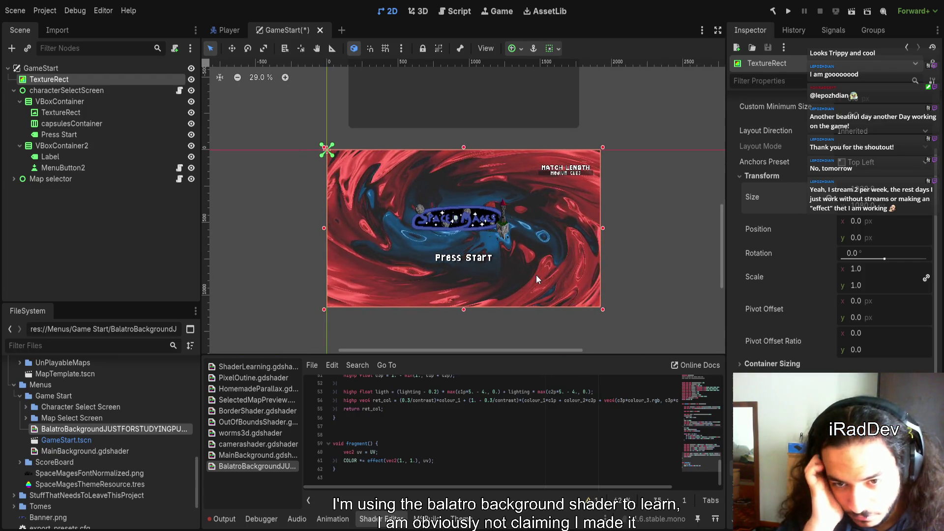
scroll(442, 443, up, 3)
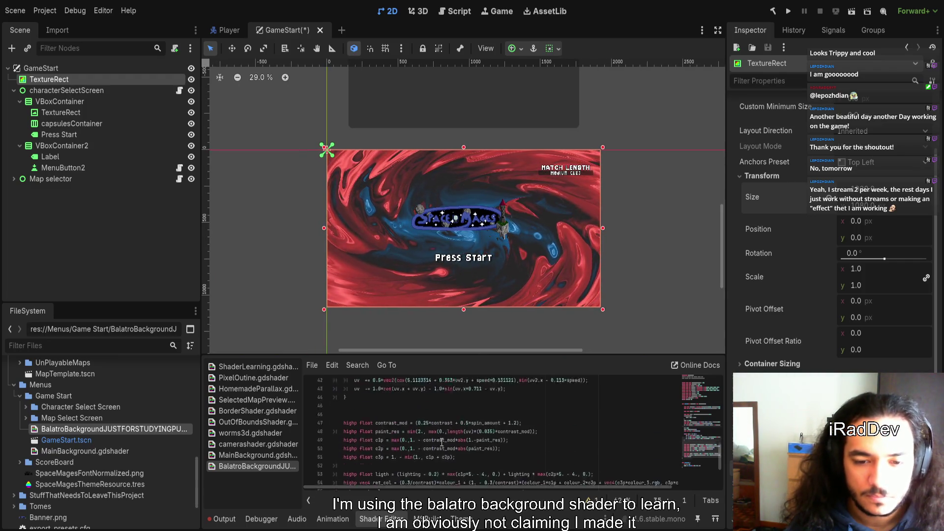
scroll(441, 443, up, 6)
scroll(416, 457, up, 2)
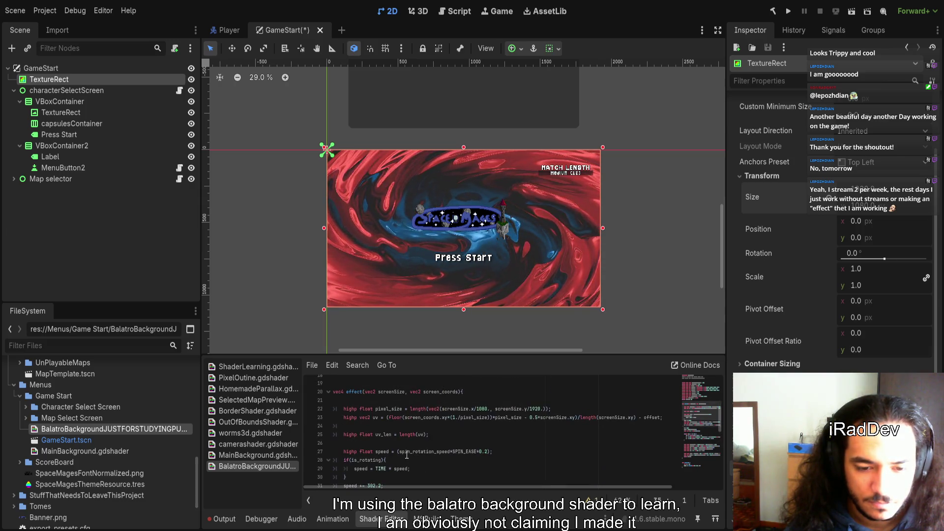
scroll(413, 465, up, 1)
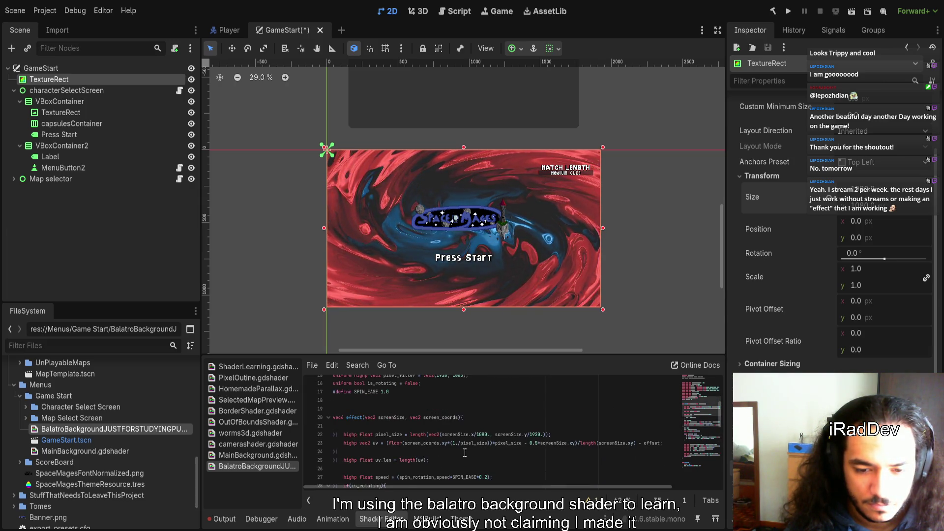
drag(560, 434, 382, 435)
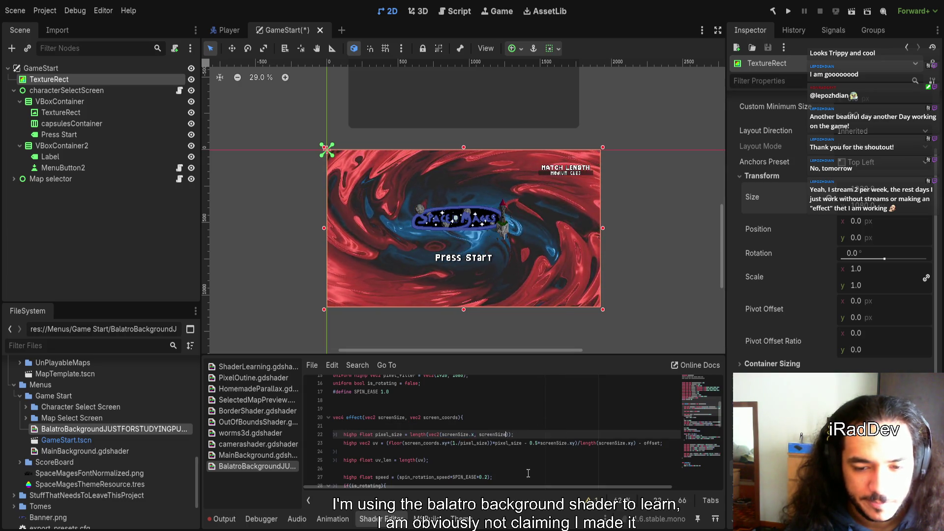
- Set the pixel_filter uniform to vec2(740.) and save the scene with Ctrl+S
scroll(495, 436, up, 2)
drag(468, 426, 431, 427)
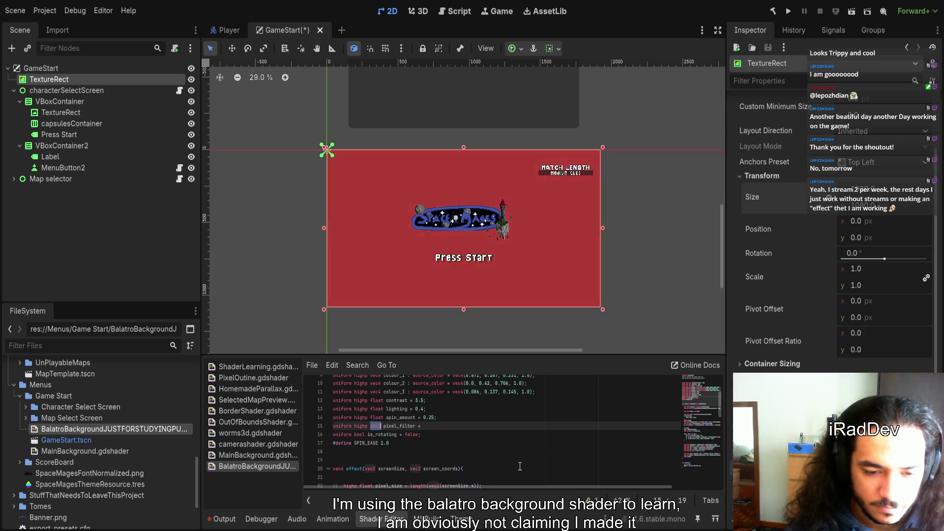
text(float)
key(Right)
key(Left)
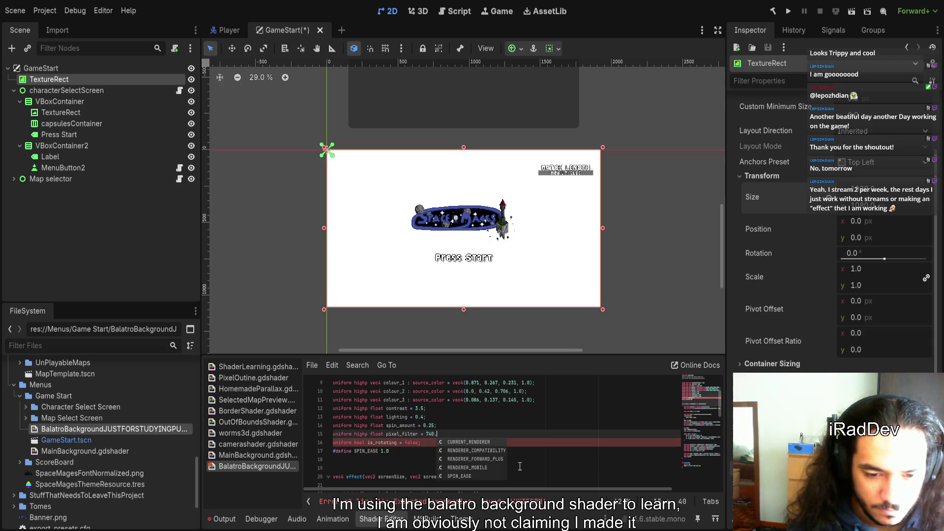
key(ctrl+s)
- Edit the end of the pixel_size line toward length(screenSize.xy / pixel_filter), undoing a stray change
scroll(475, 443, down, 3)
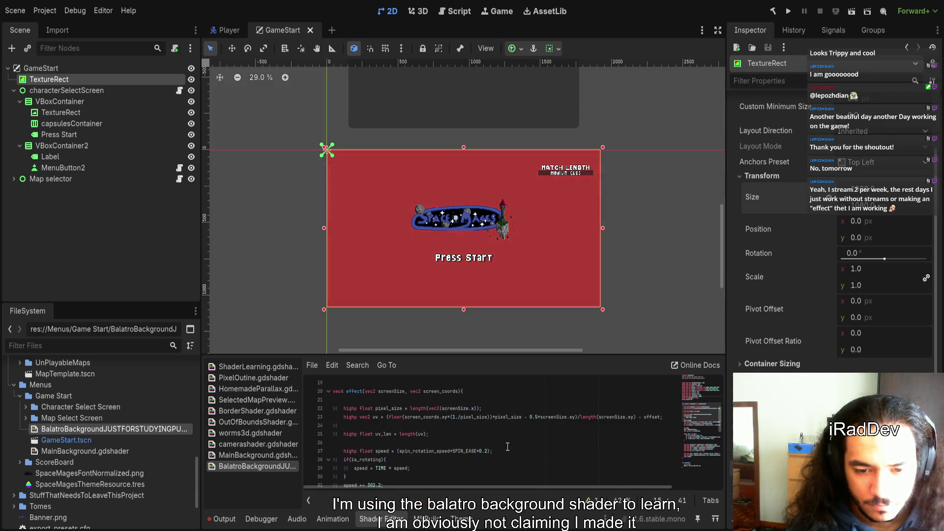
drag(482, 434, 467, 434)
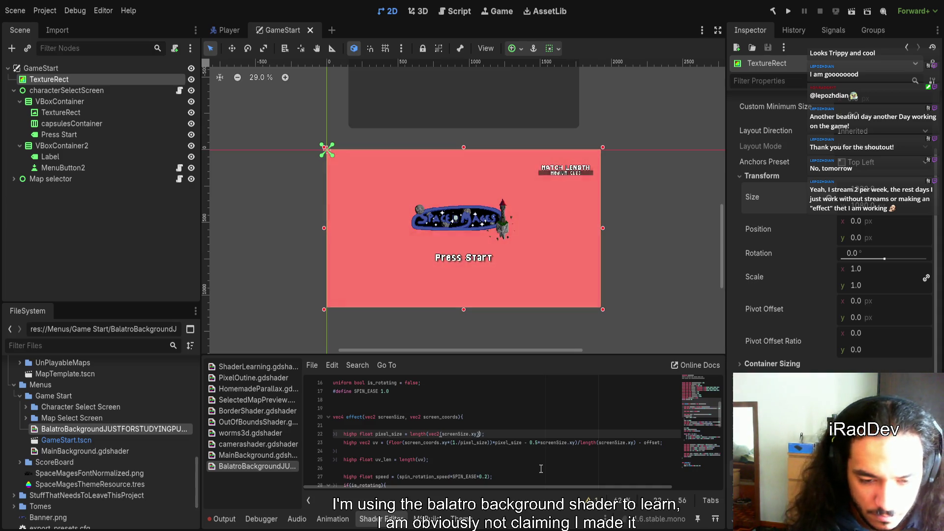
text(* )
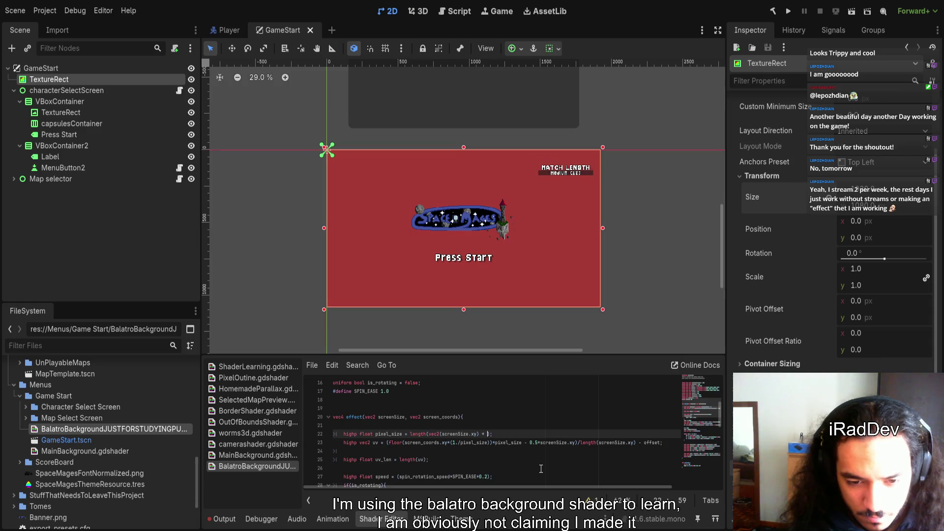
text(s)
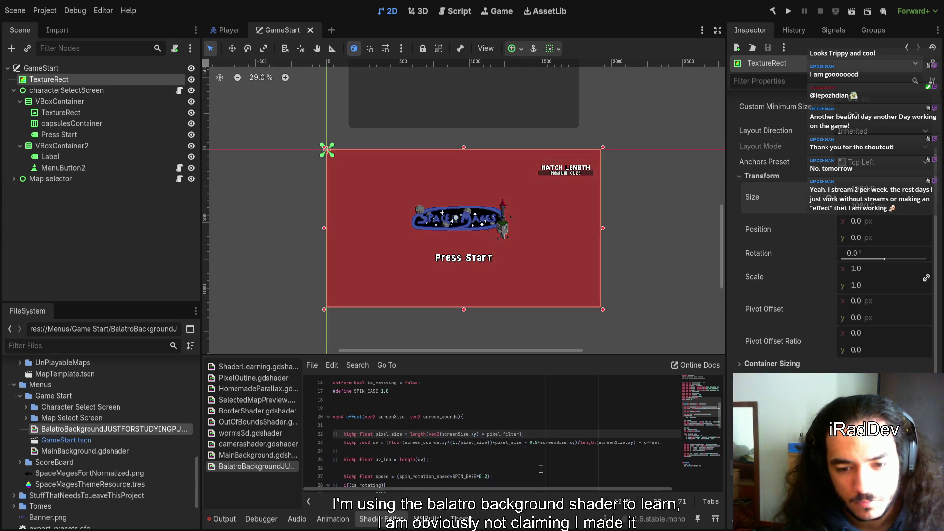
key(BackSpace)
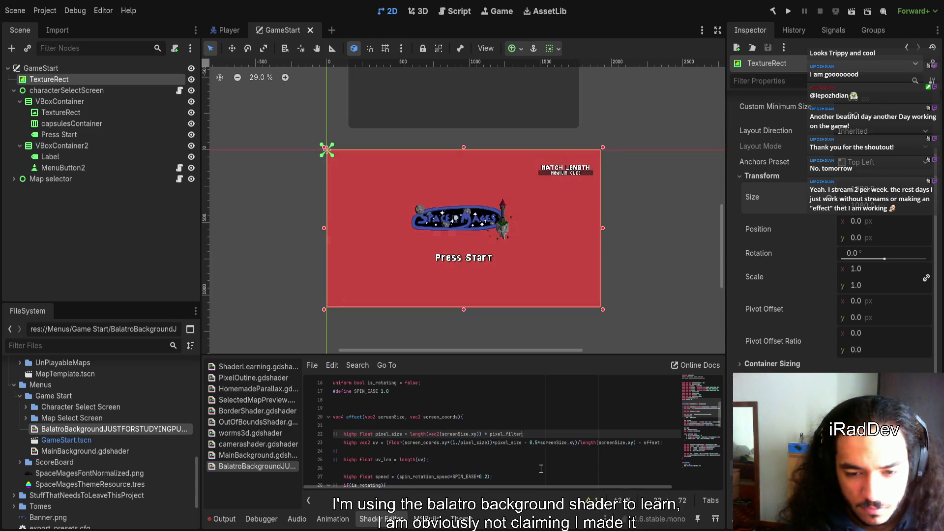
text(;)
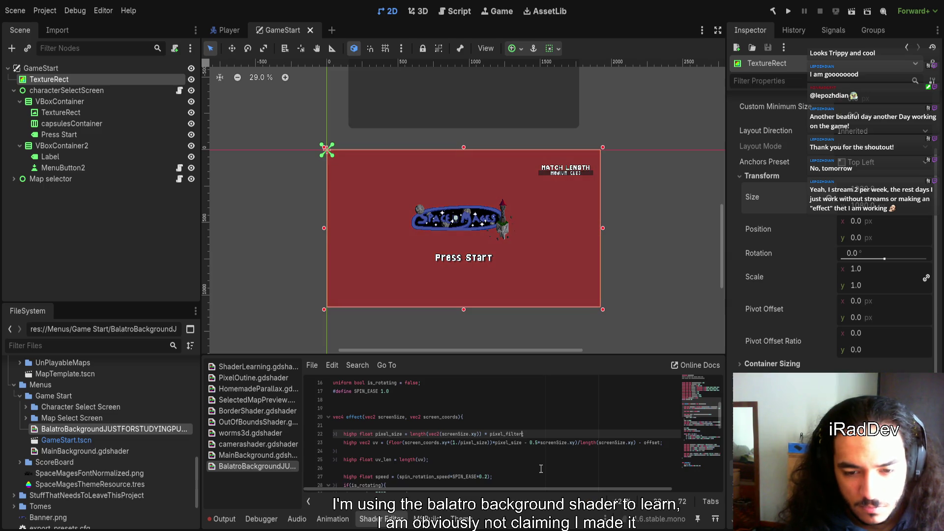
key(ctrl+z)
key(ctrl+z)
key(ctrl+z)
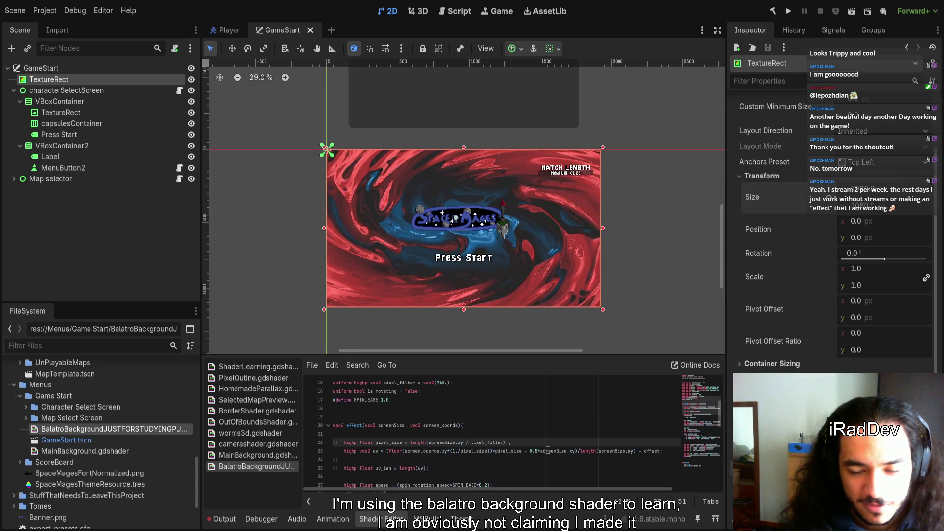
- Review the shader definitions around SPIN_EASE above the pixel_size line
scroll(531, 441, up, 2)
scroll(531, 441, down, 2)
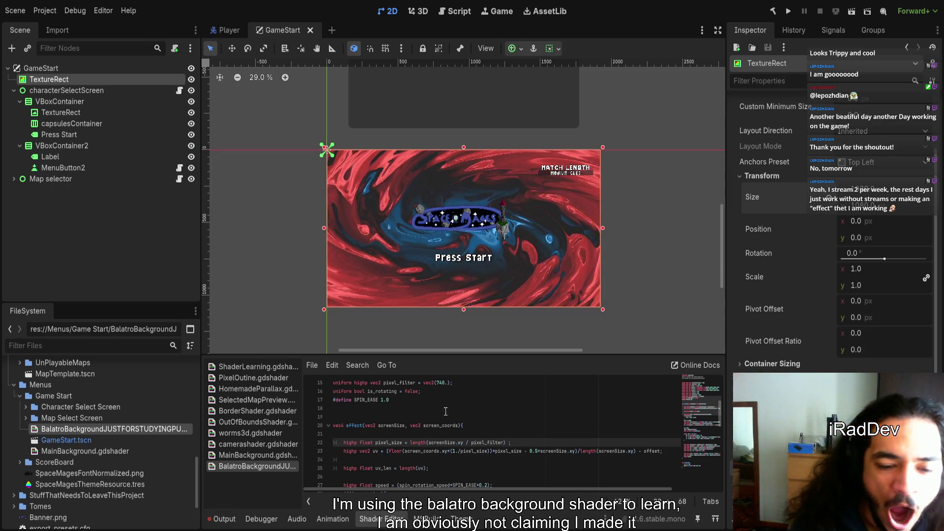
click(464, 400)
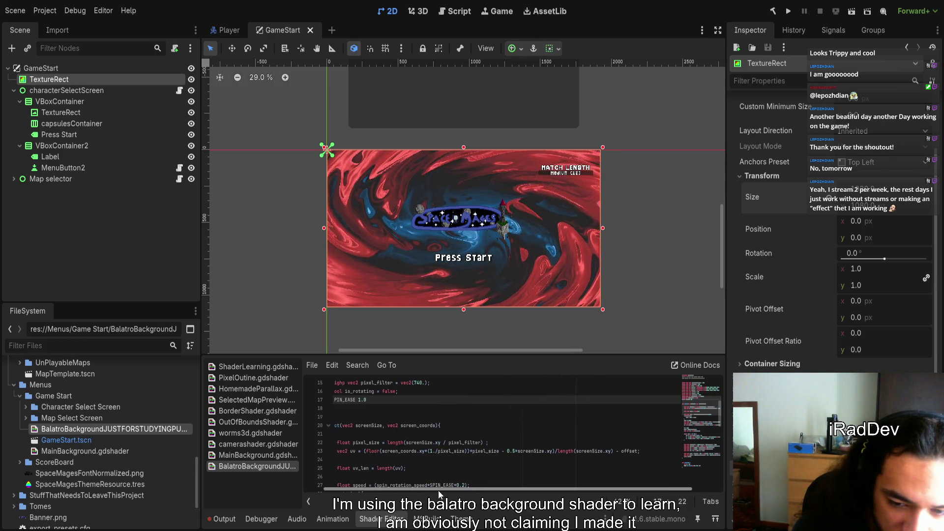
scroll(412, 485, down, 2)
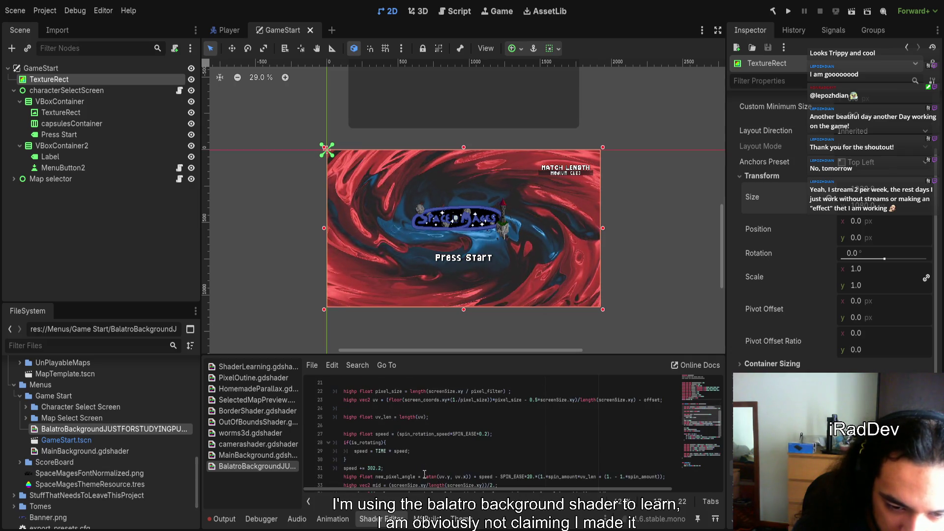
scroll(422, 472, up, 1)
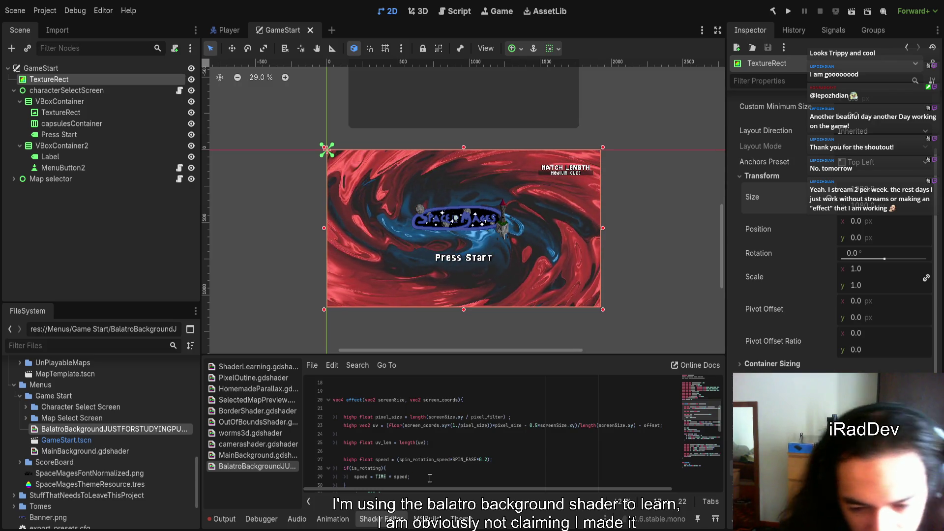
- Rewrite line 22 as 'highp float pixel_size = length(1./740.);' so the swirl recompiles
double_click(389, 417)
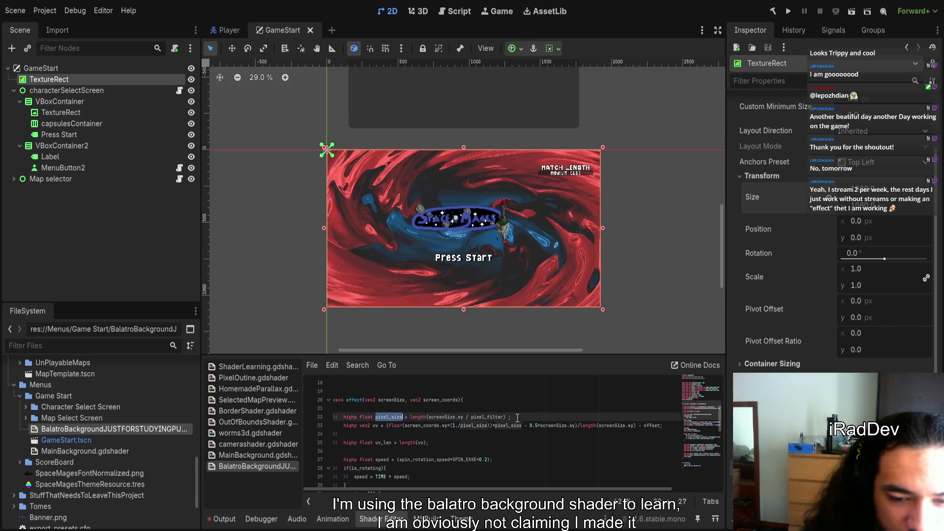
click(511, 417)
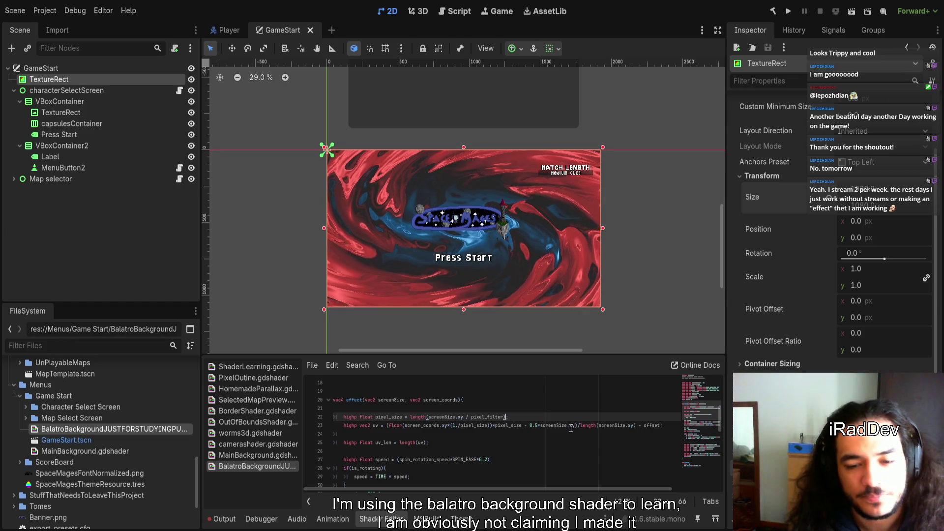
key(ctrl+shift+Left)
key(ctrl+shift+Left)
key(ctrl+shift+Left)
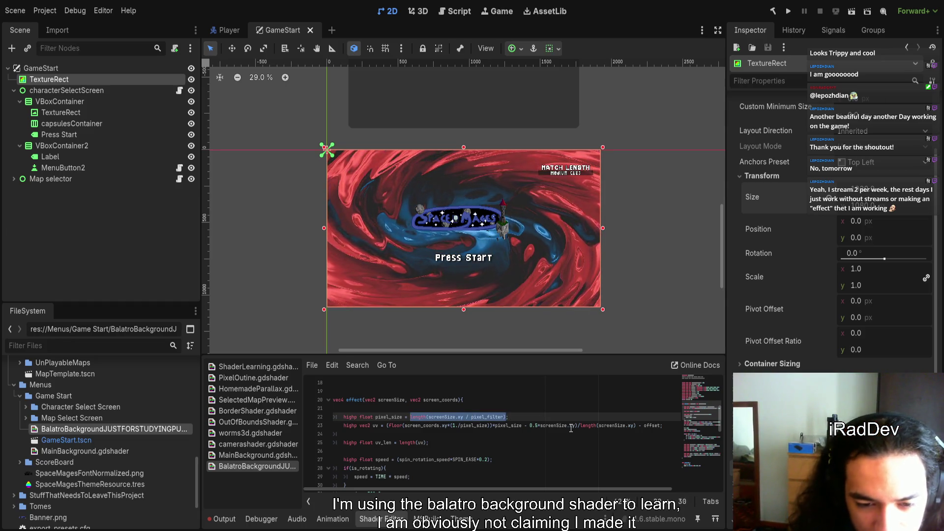
key(BackSpace)
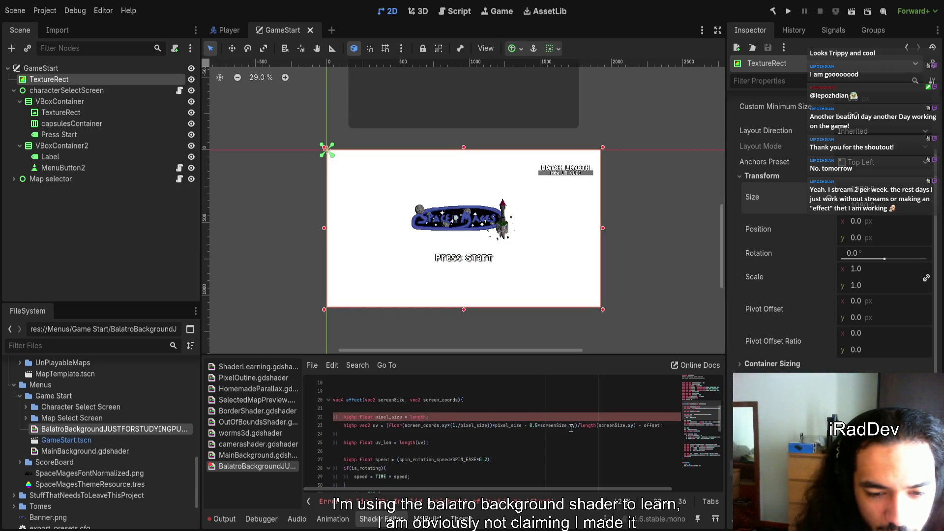
text((1/7);)
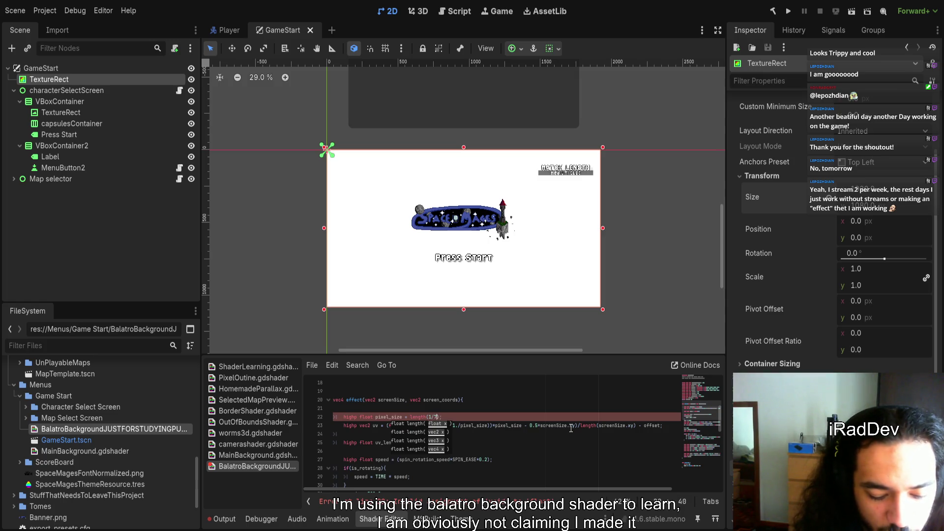
key(Escape)
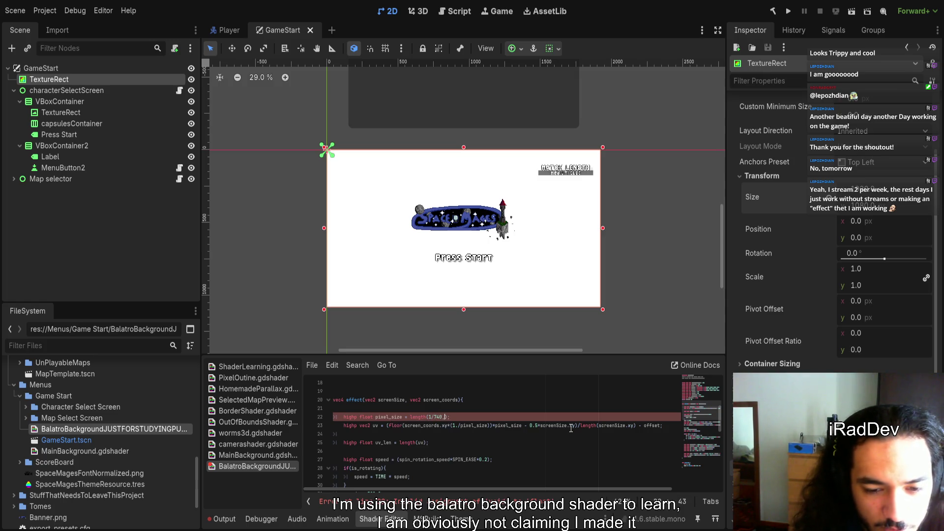
key(Left)
key(Left)
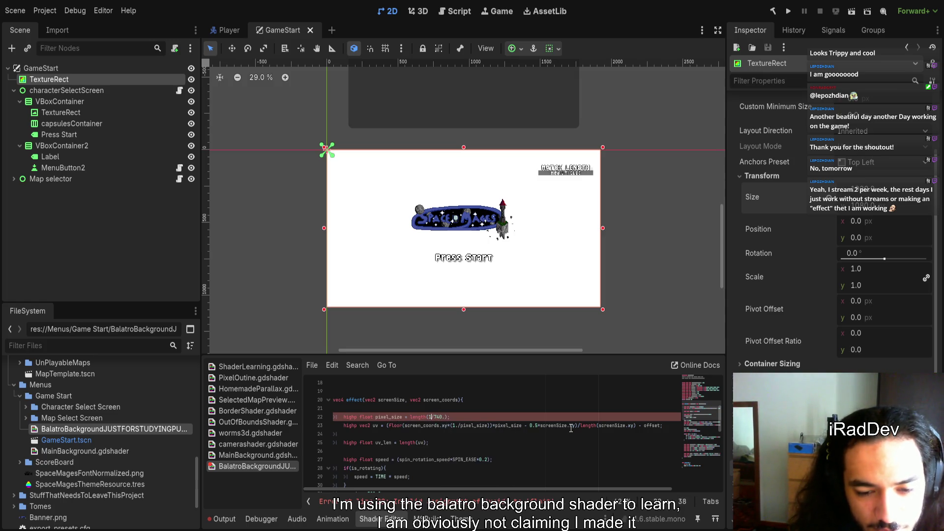
text(.)
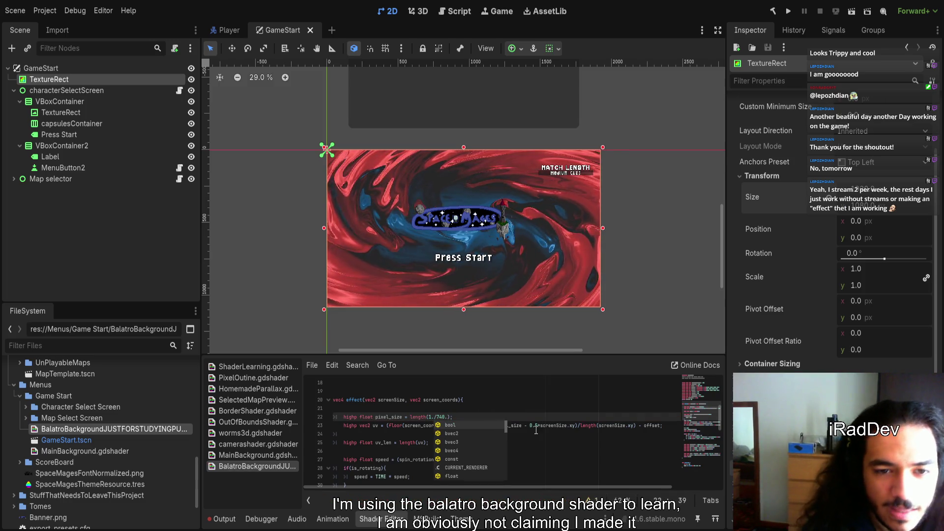
scroll(456, 383, up, 4)
scroll(414, 250, up, 3)
scroll(472, 461, down, 5)
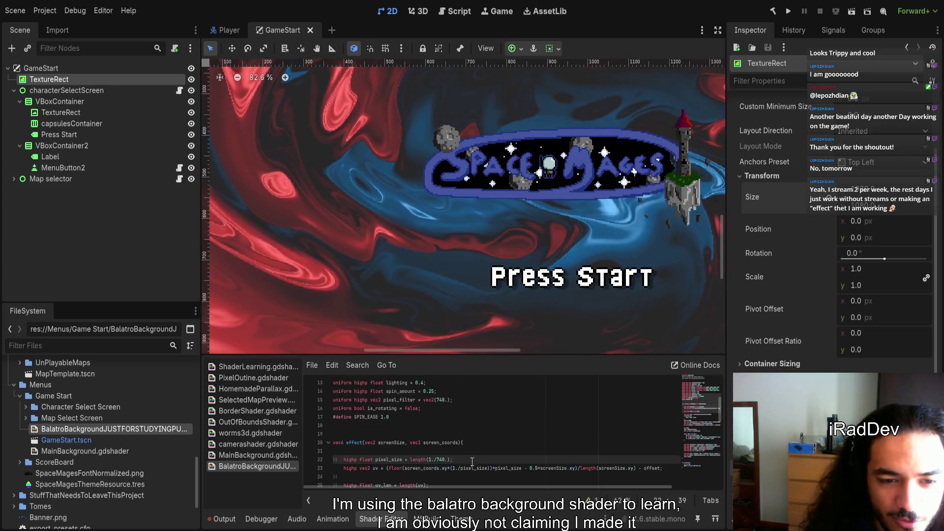
- Try deleting length from the pixel_size line, then undo the deletion
scroll(472, 461, up, 1)
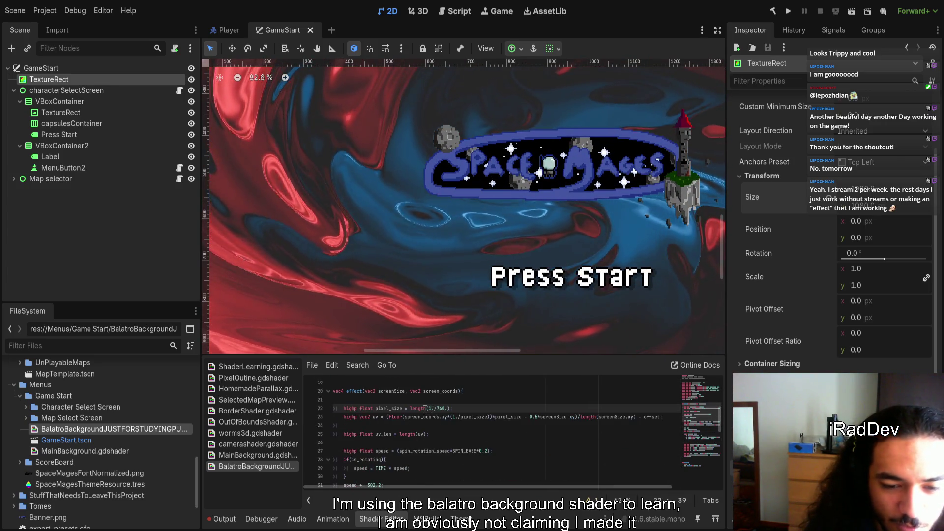
drag(425, 409, 407, 408)
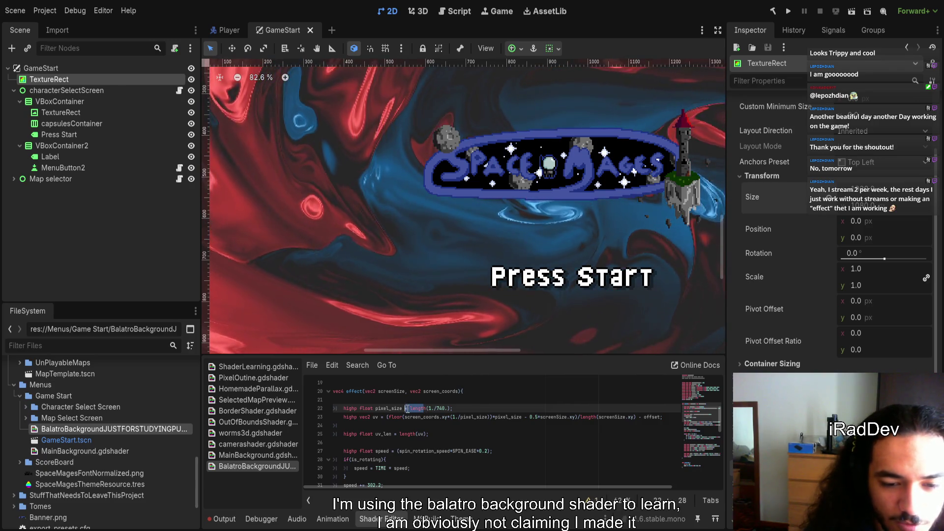
key(BackSpace)
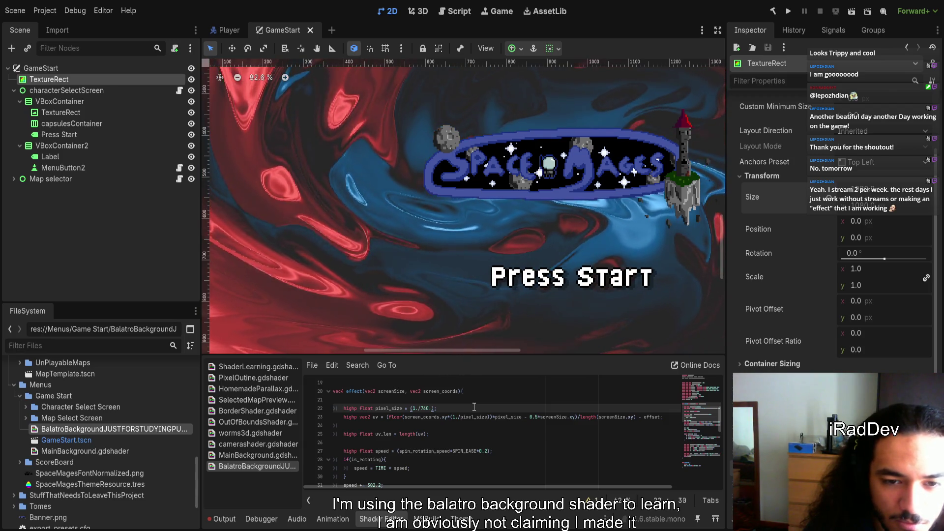
key(ctrl+z)
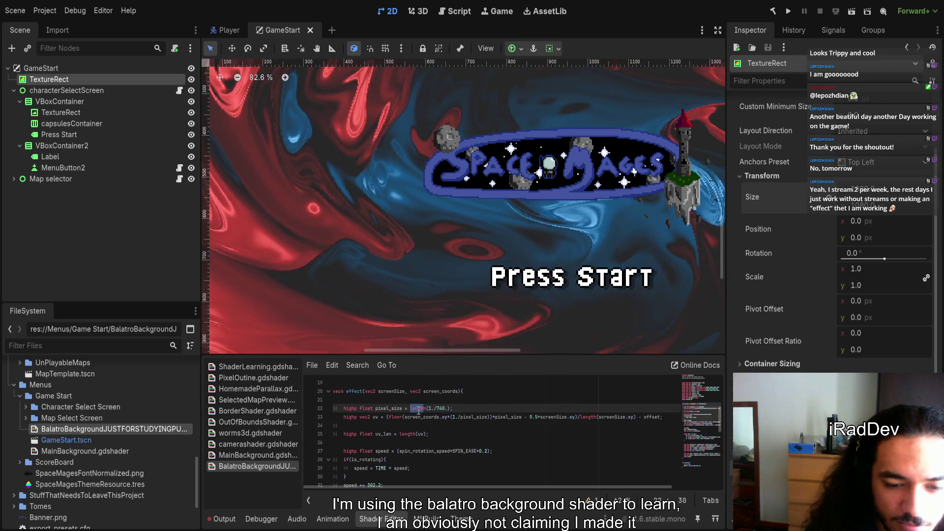
click(419, 414)
- Strip the length() wrapper and brackets so line 22 reads 'pixel_size = 1./740.;'
double_click(418, 408)
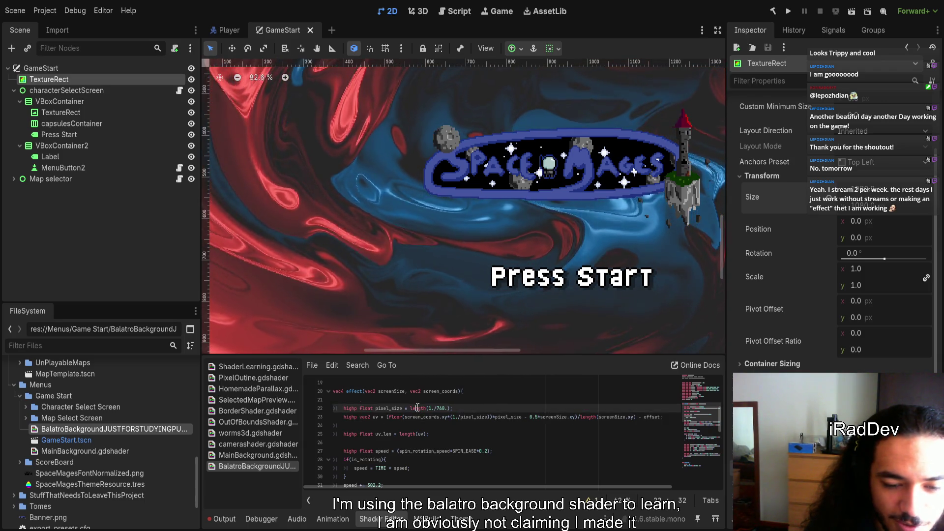
scroll(337, 246, up, 8)
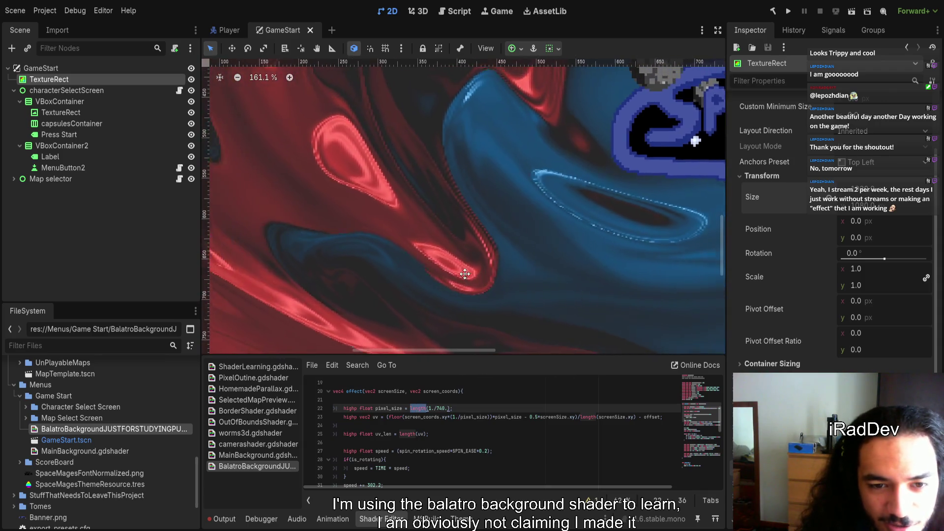
scroll(401, 281, up, 1)
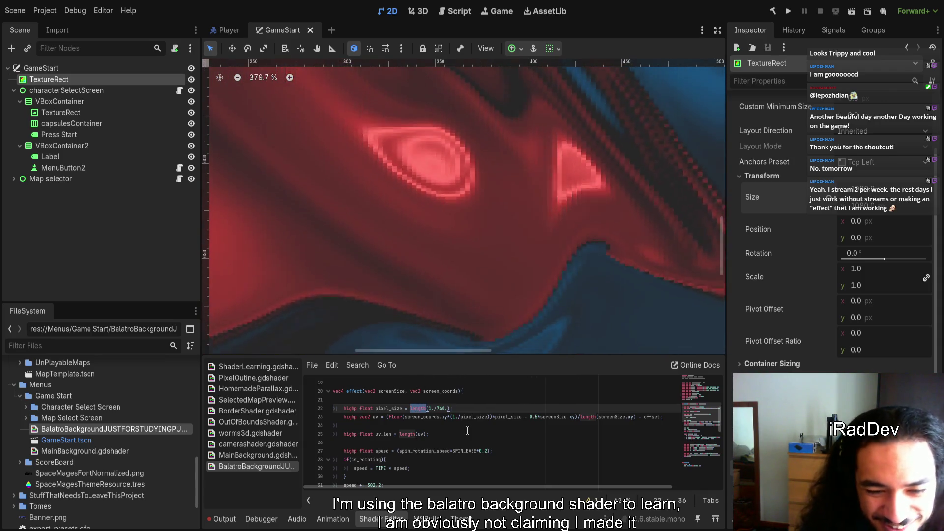
key(BackSpace)
key(Delete)
key(End)
key(Left)
key(BackSpace)
key(End)
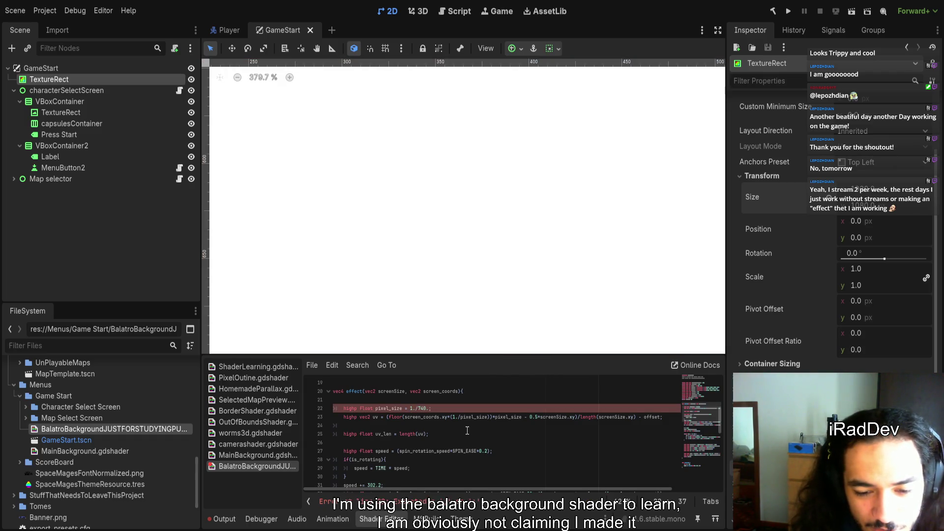
text(;)
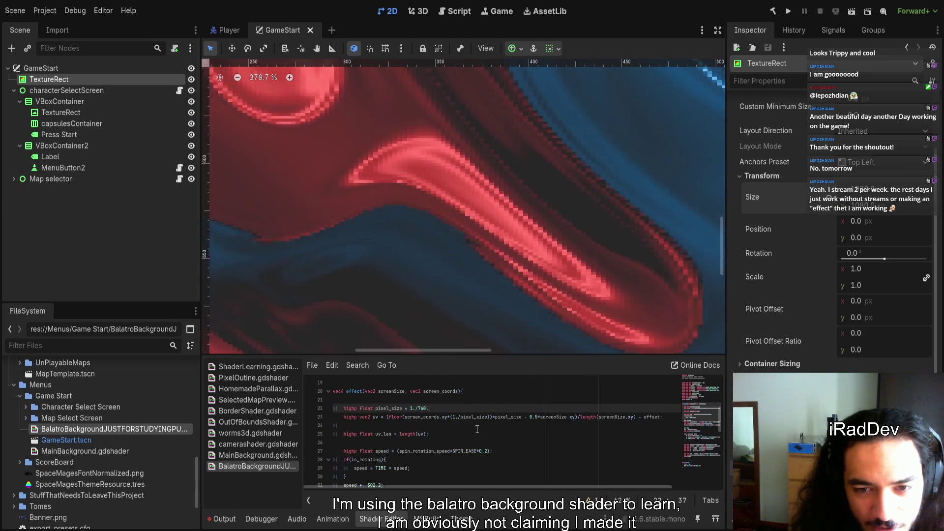
scroll(503, 273, down, 2)
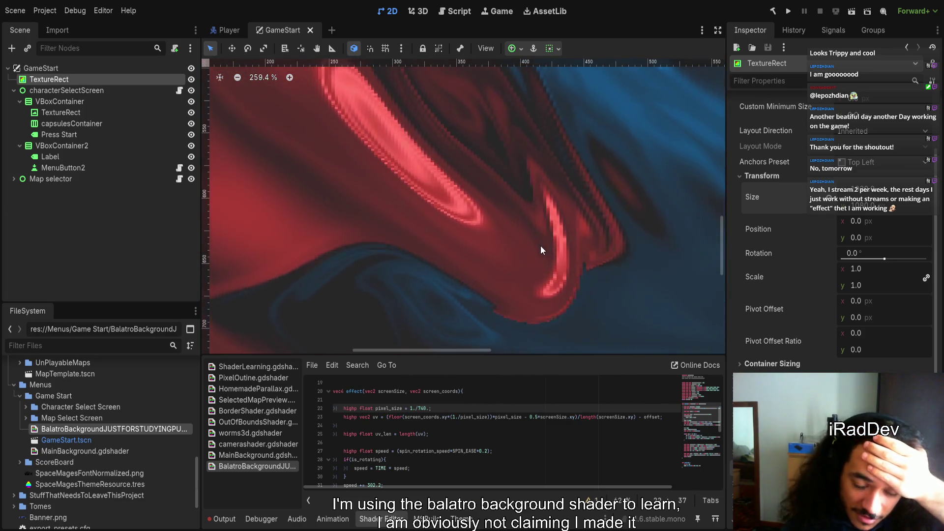
scroll(541, 250, down, 5)
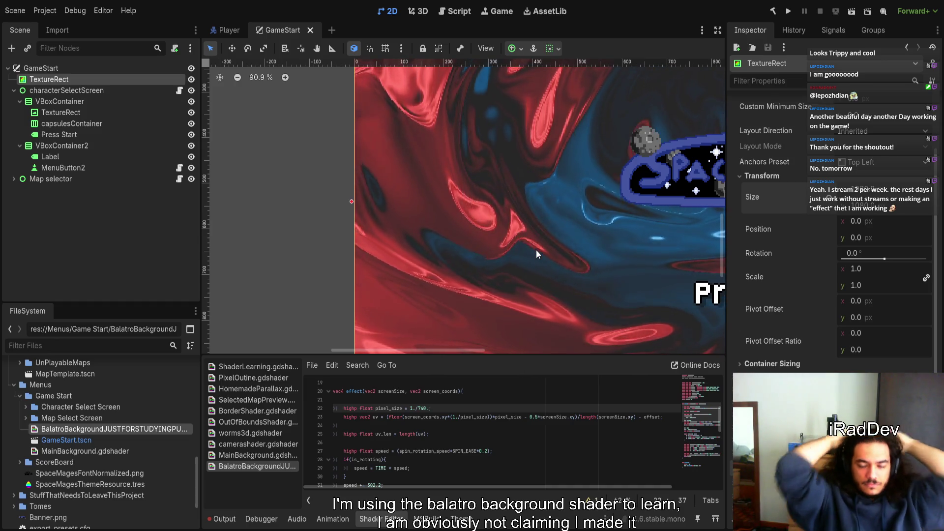
text(;)
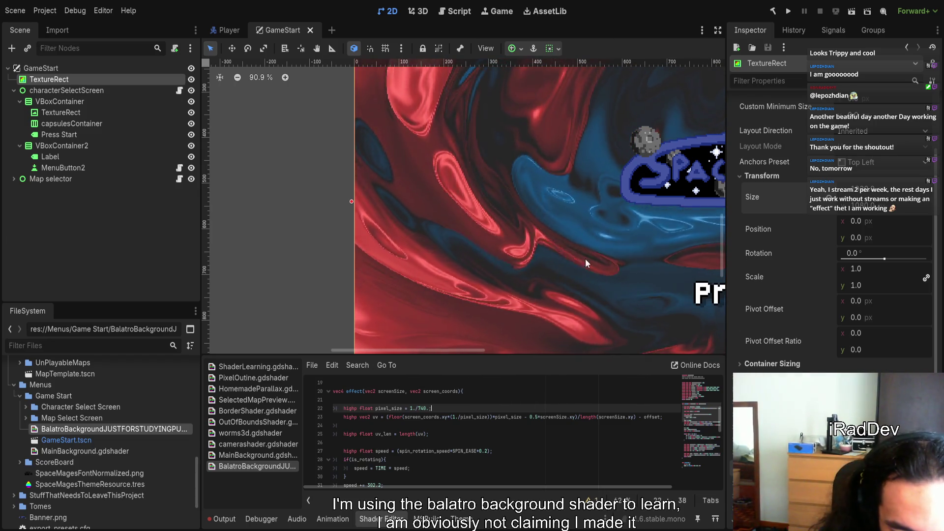
scroll(474, 472, up, 1)
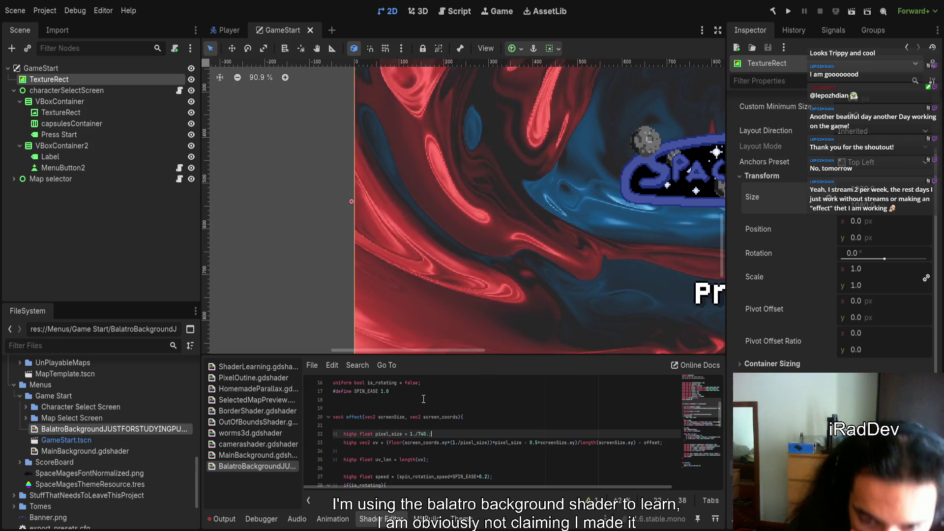
mouse_move(477, 485)
mouse_down()
mouse_move(485, 487)
mouse_move(462, 489)
mouse_up()
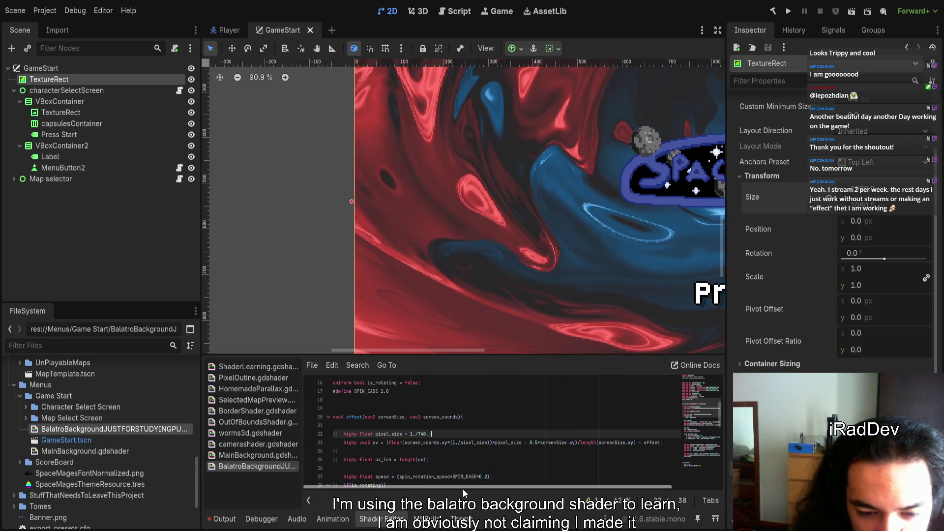
double_click(418, 442)
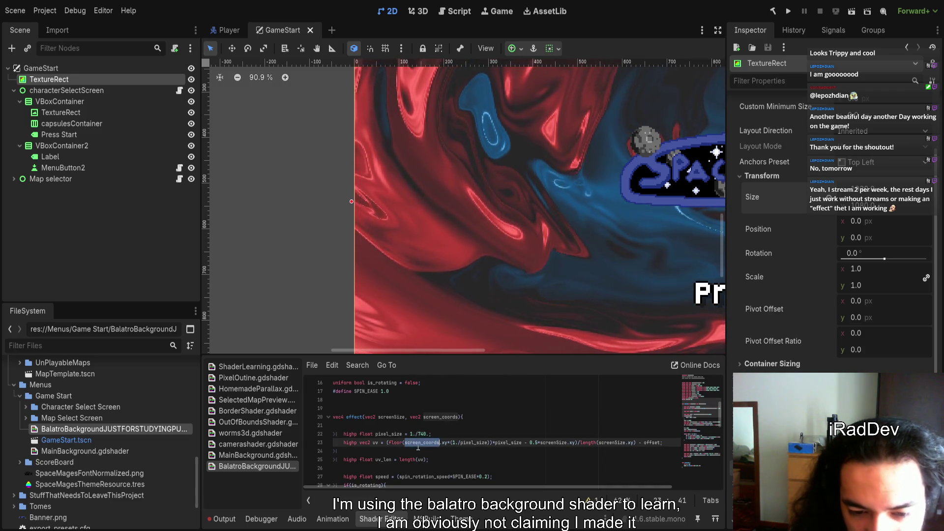
click(492, 443)
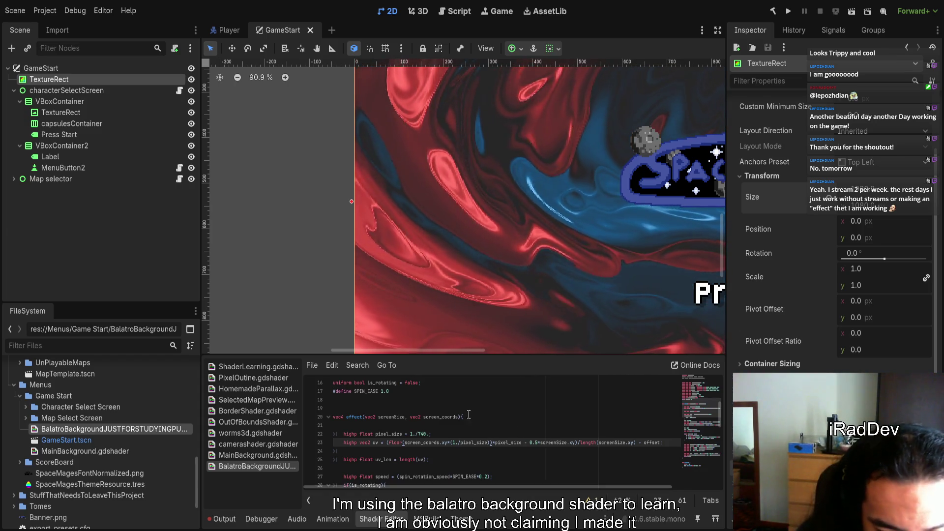
scroll(483, 470, down, 12)
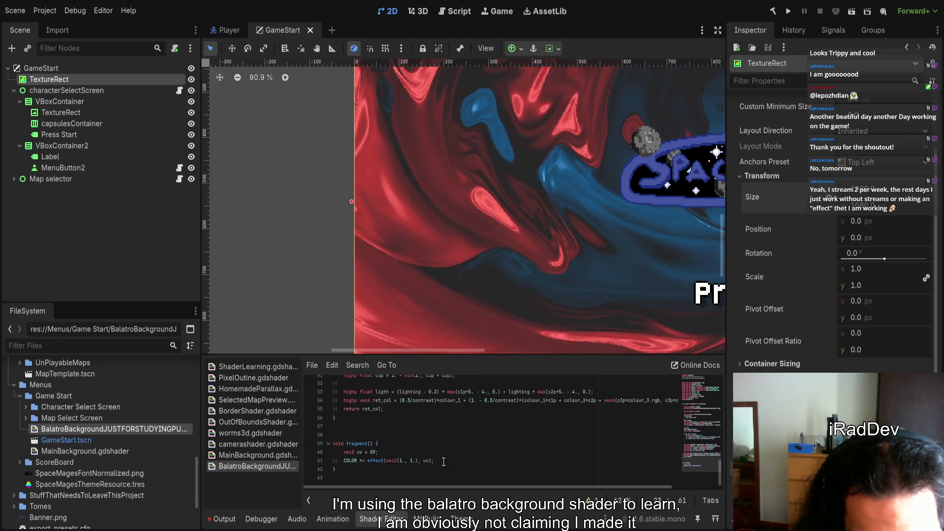
drag(419, 460, 387, 463)
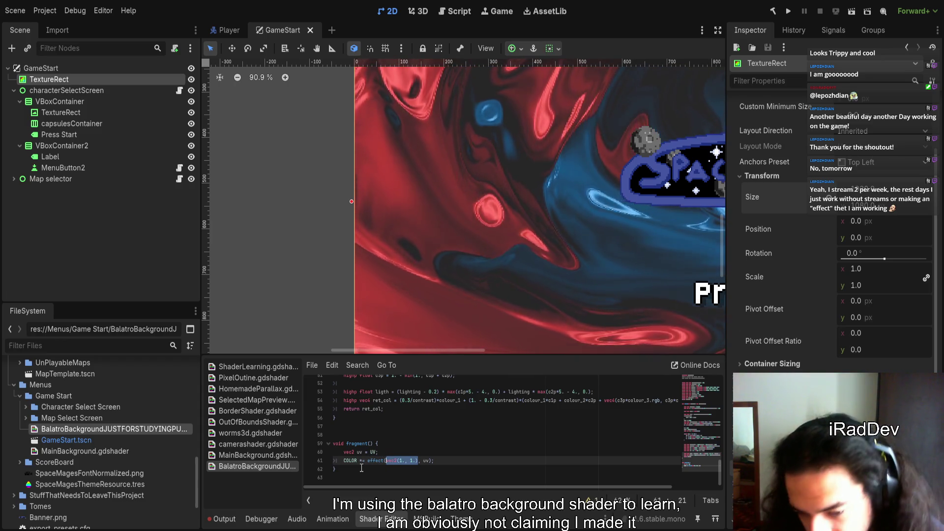
- Replace vec2(1., 1.) in the line 61 effect call with TEXTURE_PIXEL_SIZE via autocomplete
text(TERXTURE)
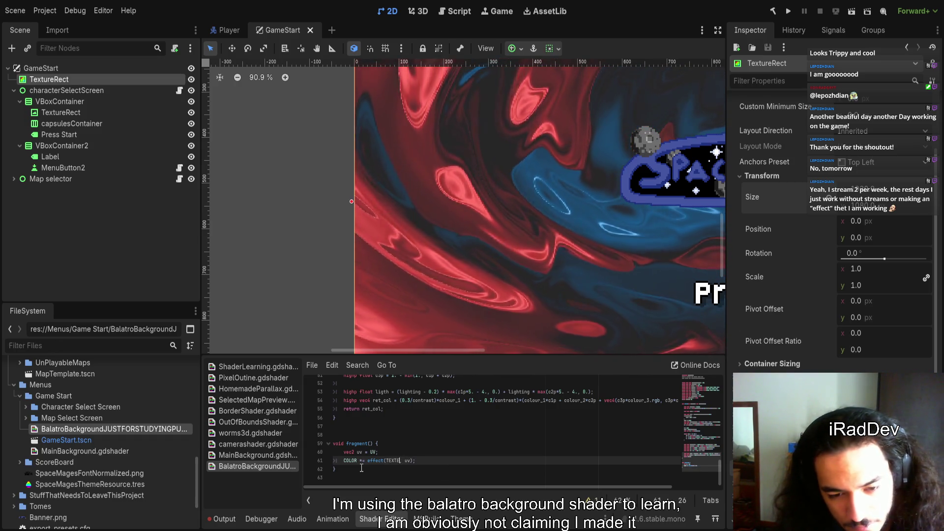
key(BackSpace)
key(Down)
key(Return)
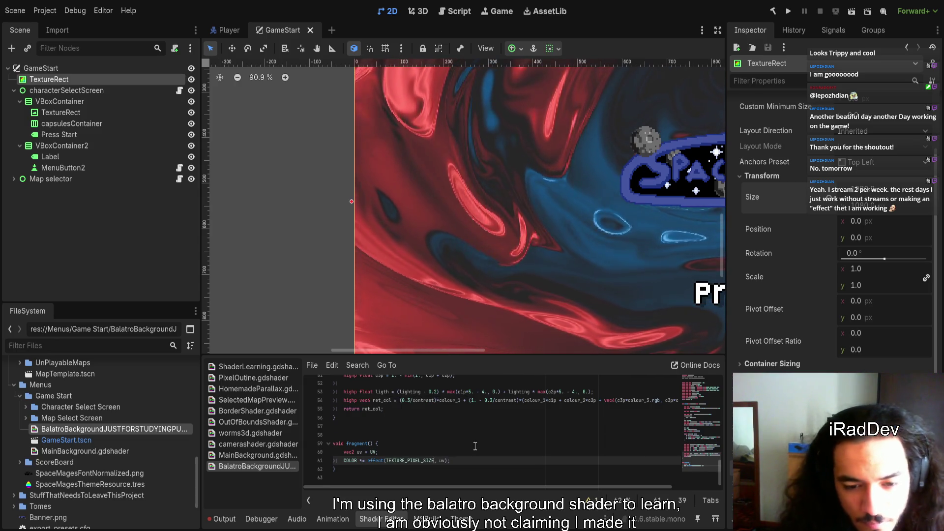
scroll(475, 446, up, 10)
scroll(477, 447, down, 10)
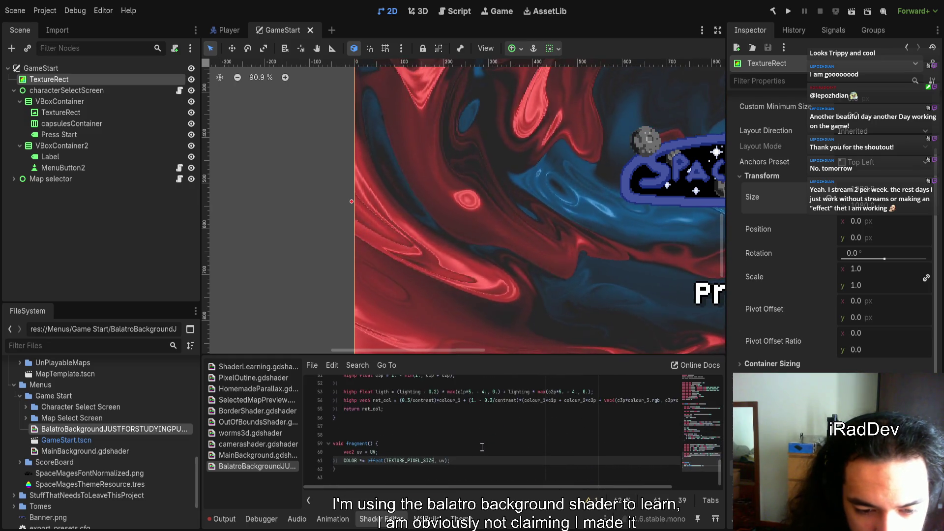
scroll(483, 447, up, 9)
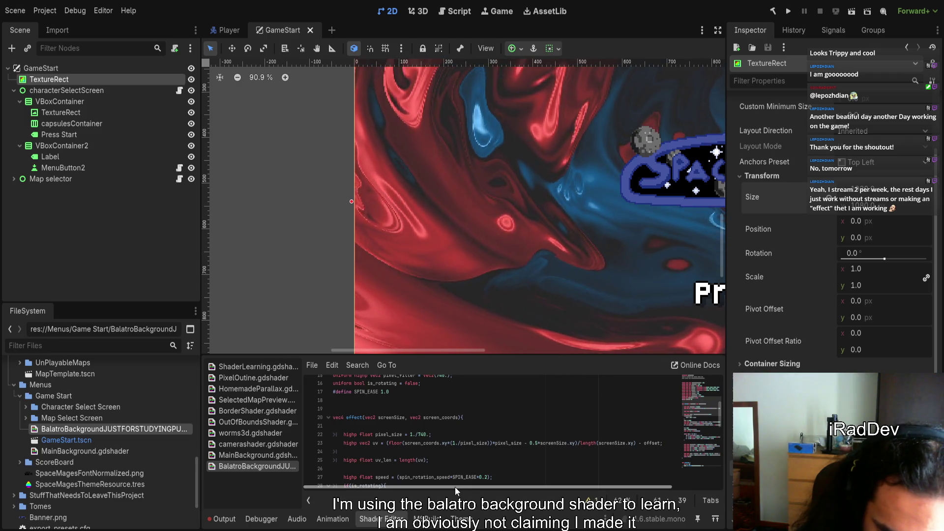
drag(453, 489, 463, 489)
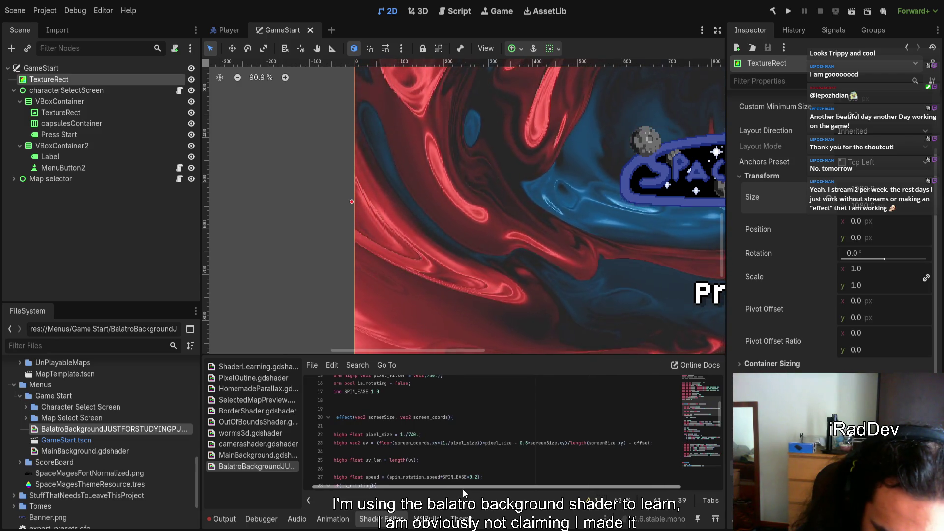
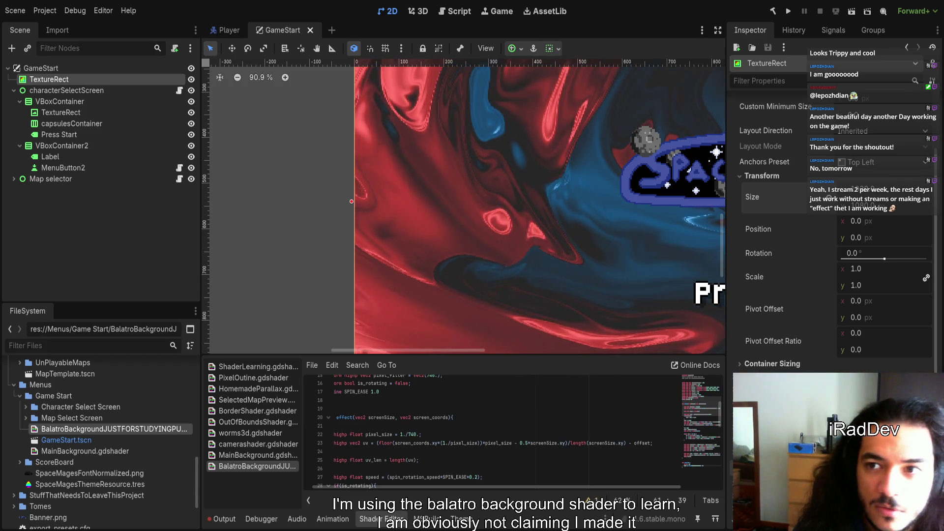
- Inspect the pixel_size and uv lines (22–23) of the BalatroBackground shader
scroll(476, 485, right, 3)
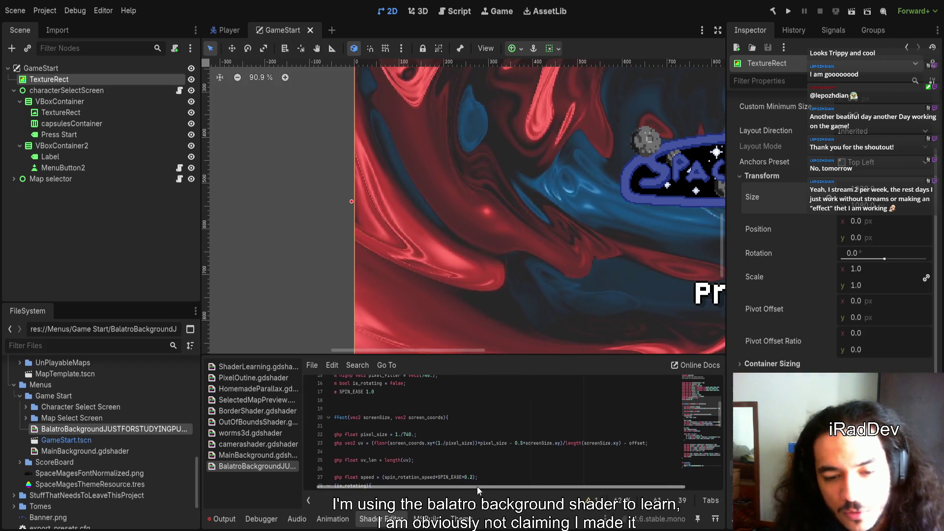
click(447, 450)
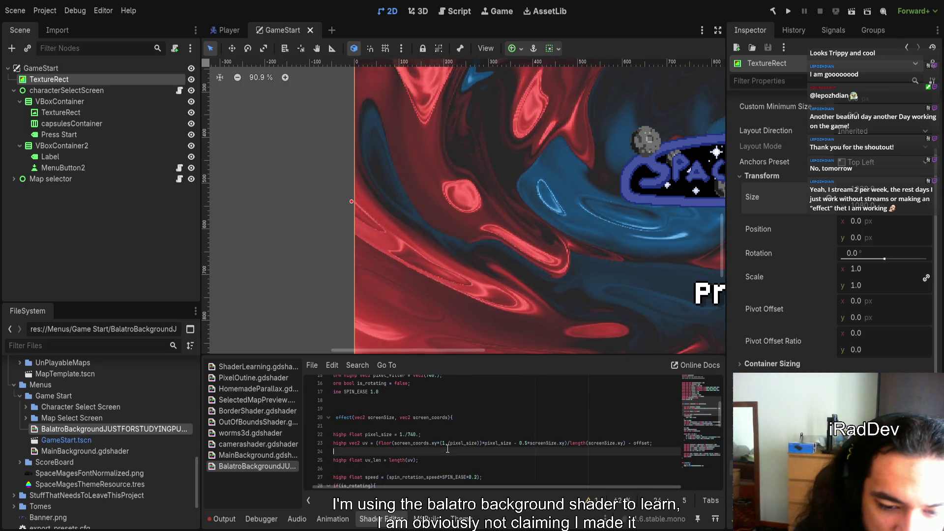
double_click(408, 443)
click(411, 443)
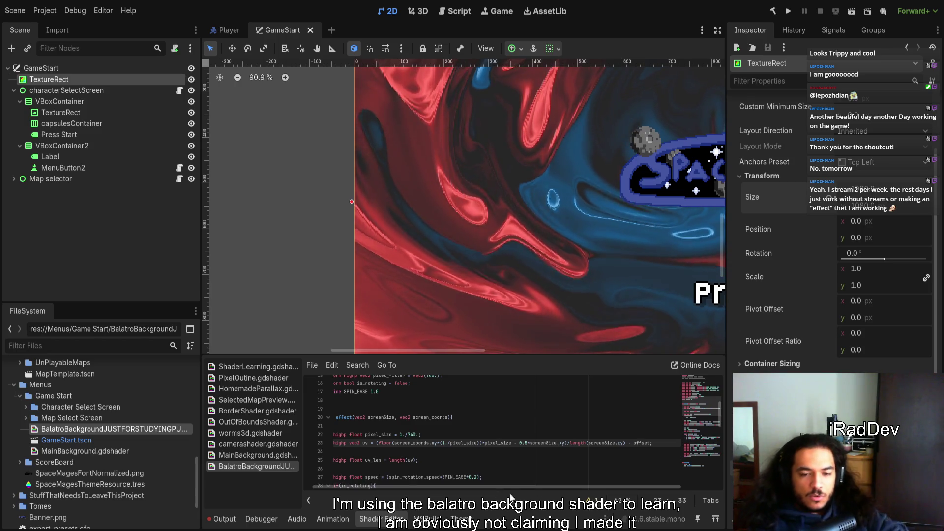
click(410, 435)
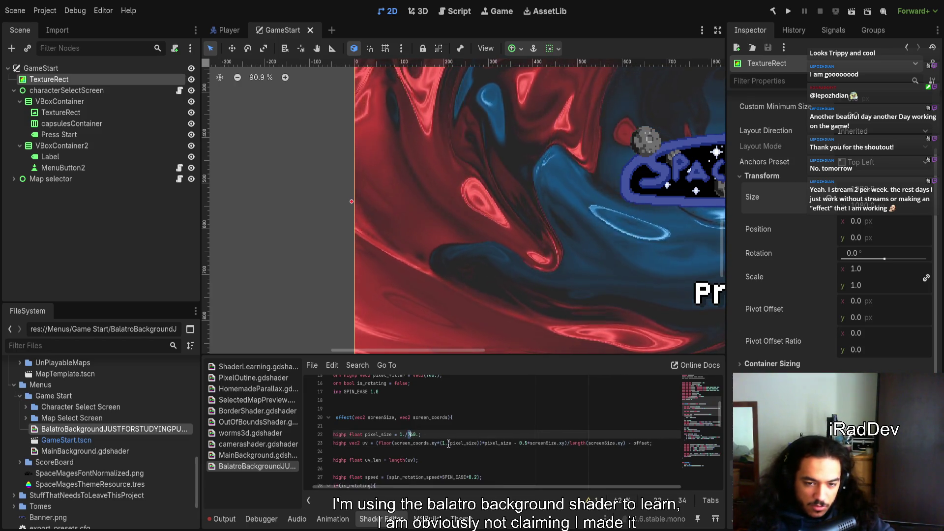
click(413, 434)
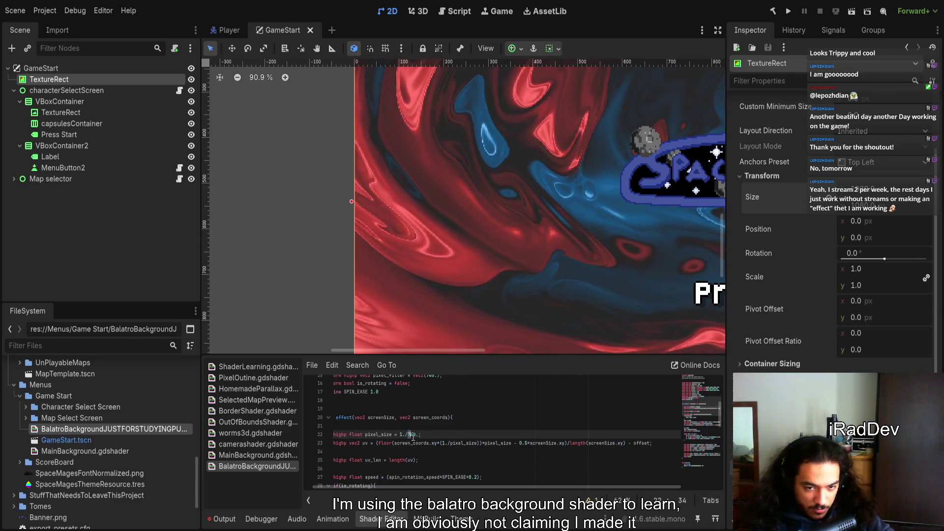
- Delete the word floor from the uv calculation on line 23
click(443, 460)
click(412, 444)
key(Down)
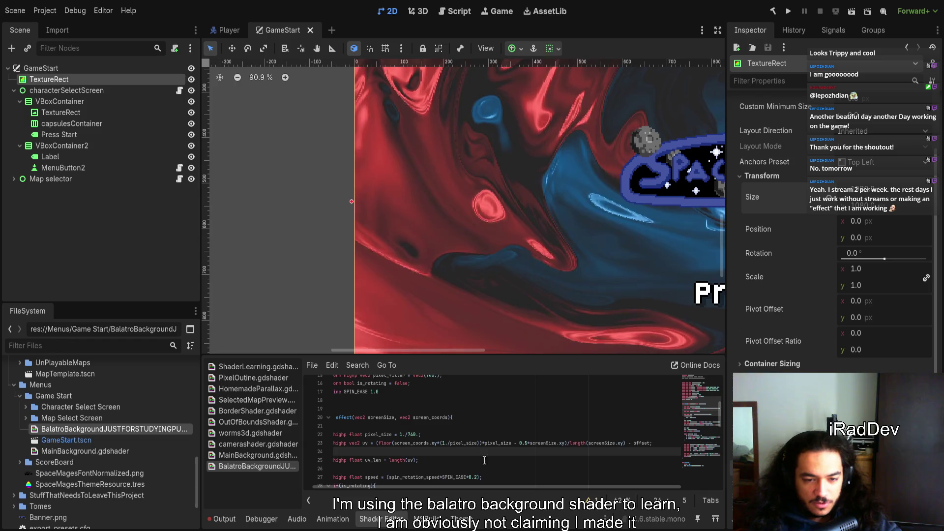
double_click(386, 443)
key(BackSpace)
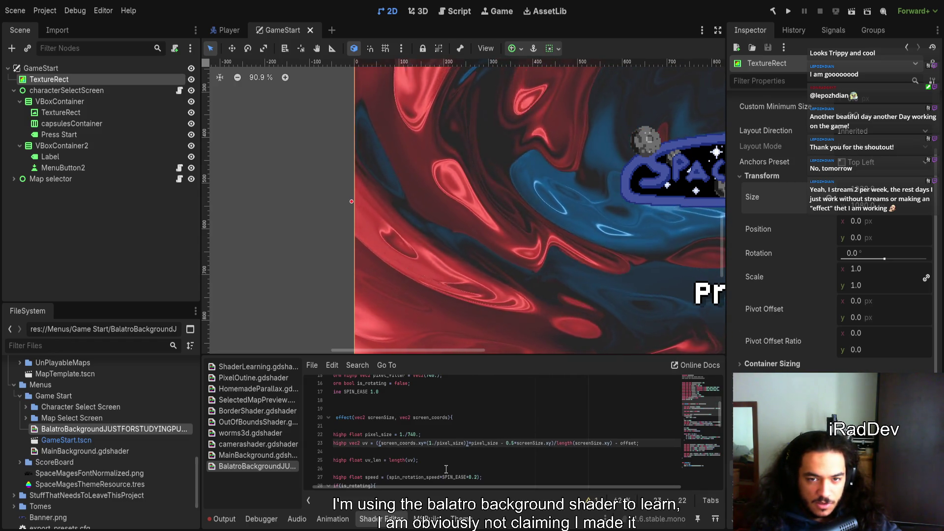
- Zoom the 2D viewport in and out on the background, then retype floor before (screen_coords on line 23
scroll(500, 246, up, 8)
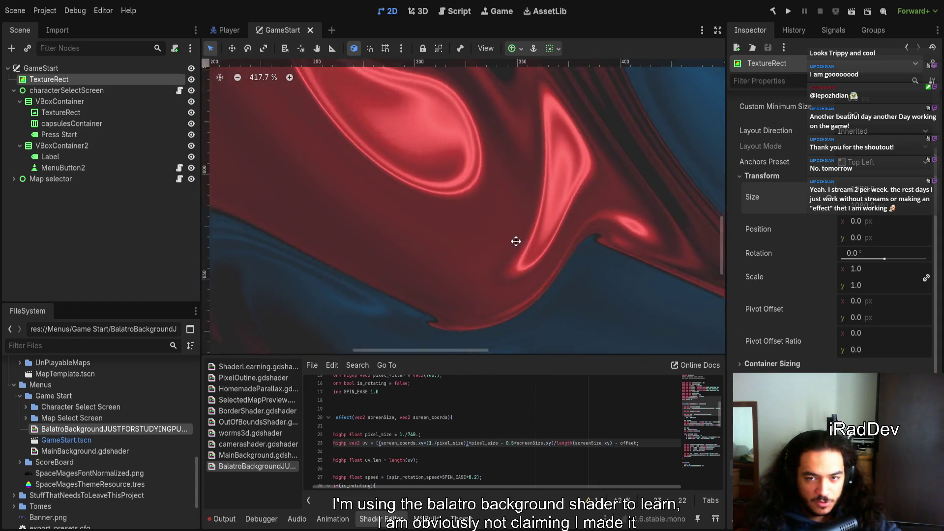
scroll(462, 253, down, 5)
scroll(414, 254, down, 3)
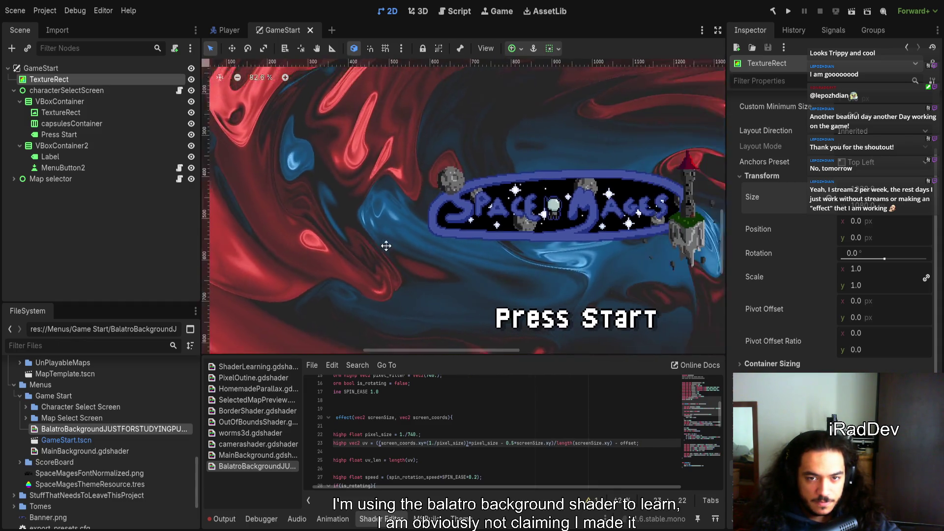
scroll(454, 288, up, 2)
scroll(455, 288, up, 6)
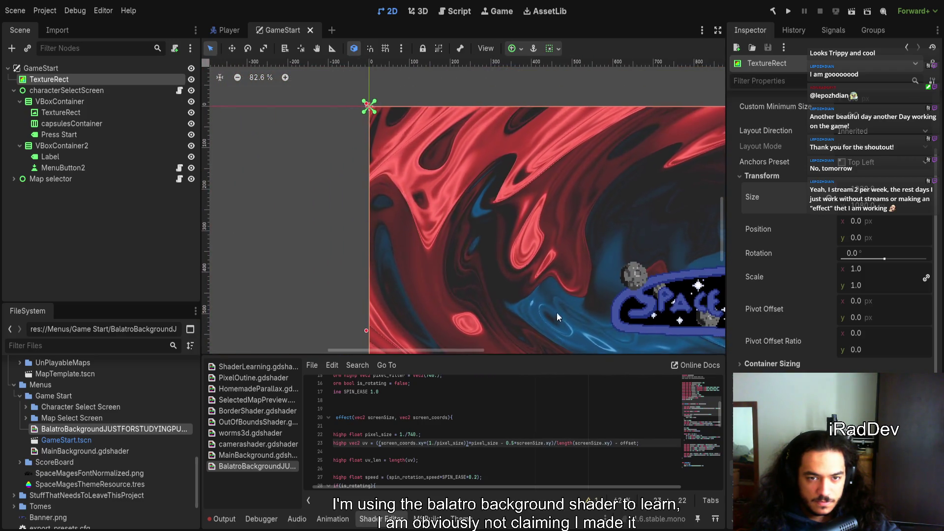
scroll(438, 247, down, 7)
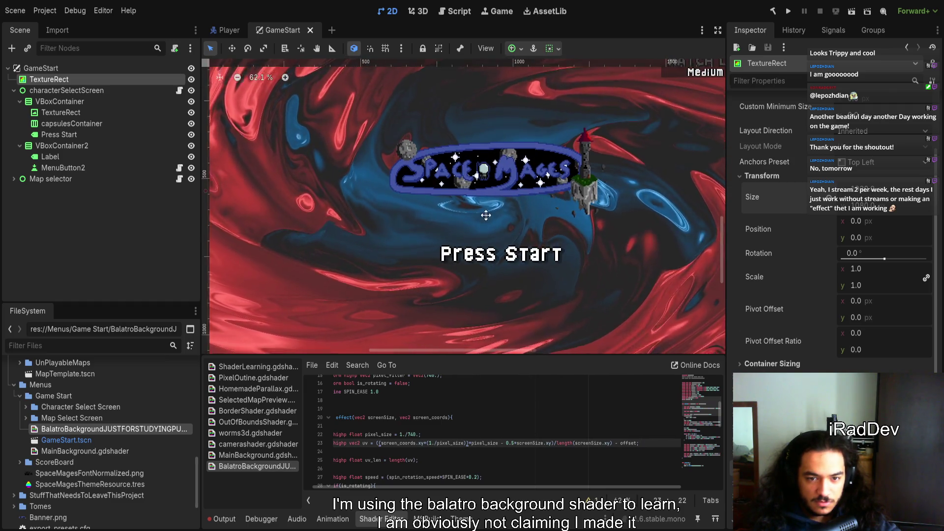
scroll(471, 191, down, 2)
scroll(458, 215, up, 2)
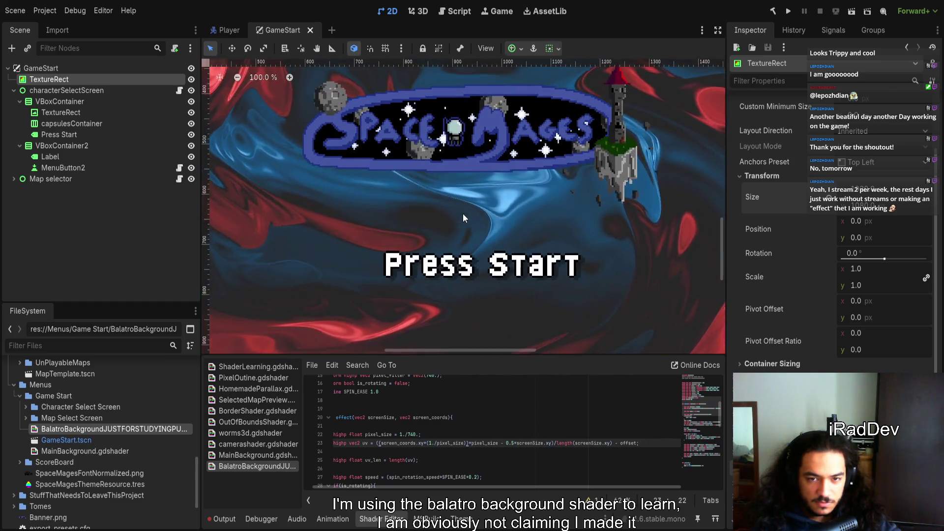
scroll(462, 213, up, 7)
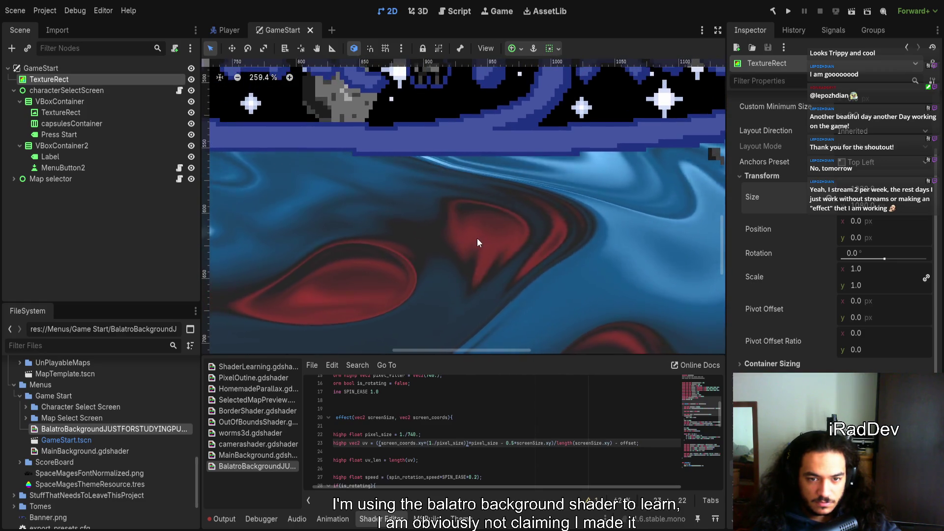
text(floor)
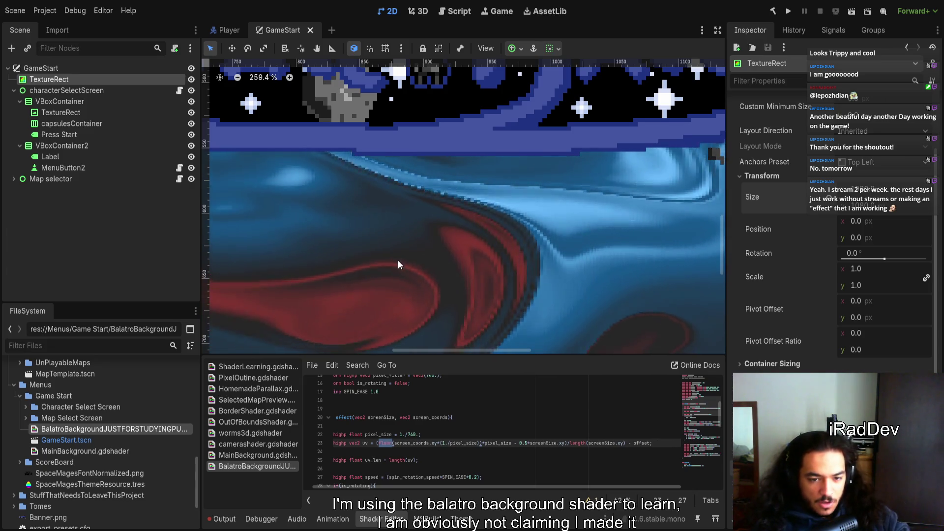
scroll(464, 383, down, 10)
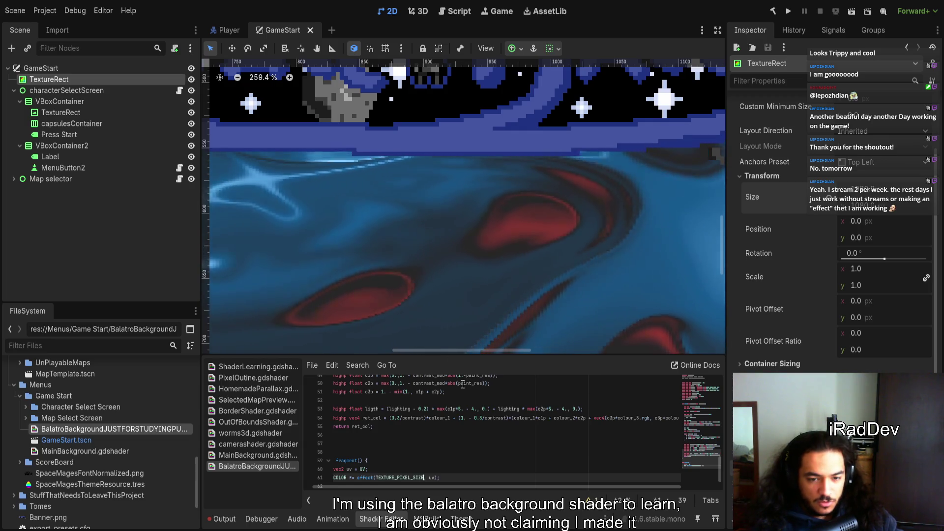
- Undo the retyped floor and insert floor( right after 'uv =' via autocompletion on line 23
key(ctrl+z)
scroll(466, 408, up, 3)
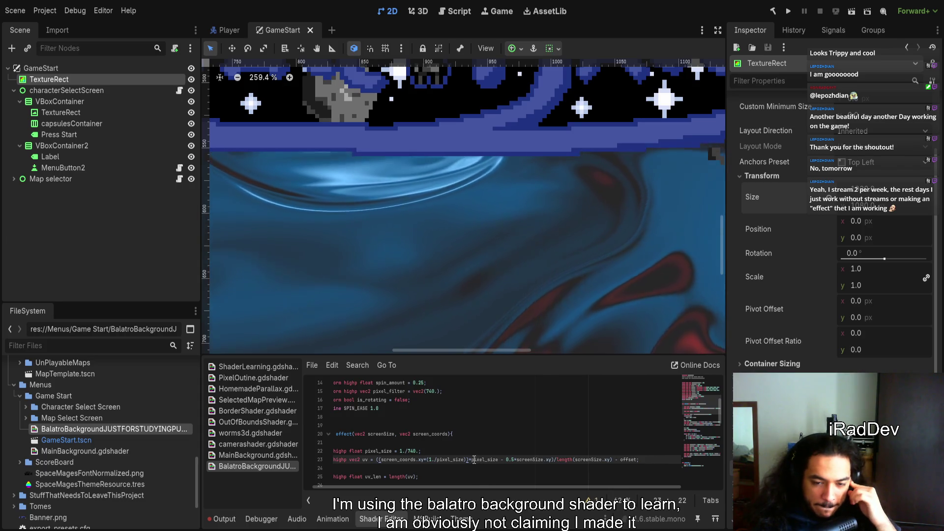
double_click(484, 459)
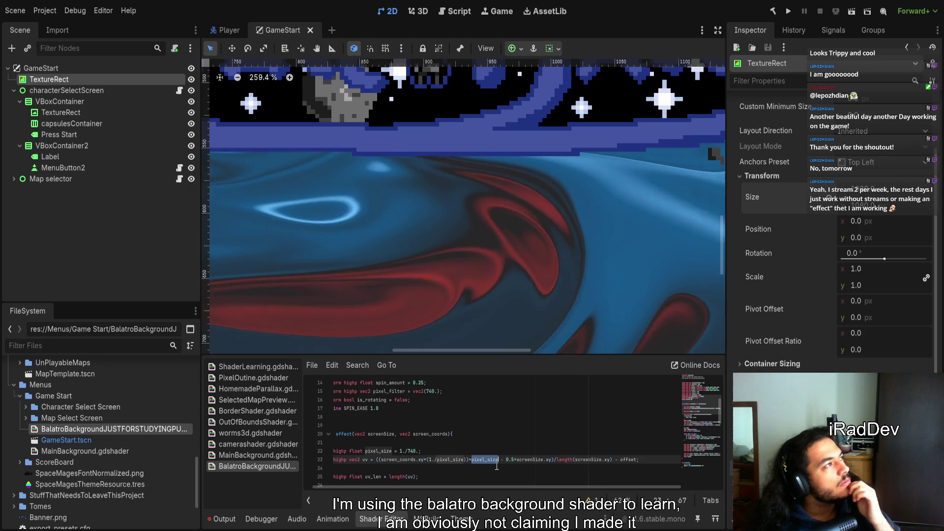
key(ctrl+Left)
key(ctrl+Left)
key(ctrl+Left)
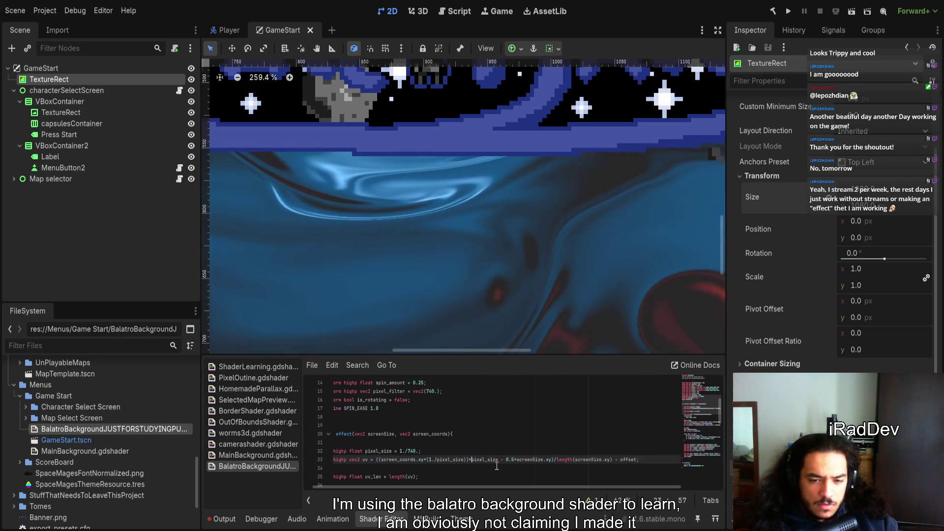
key(Right)
key(Right)
key(Right)
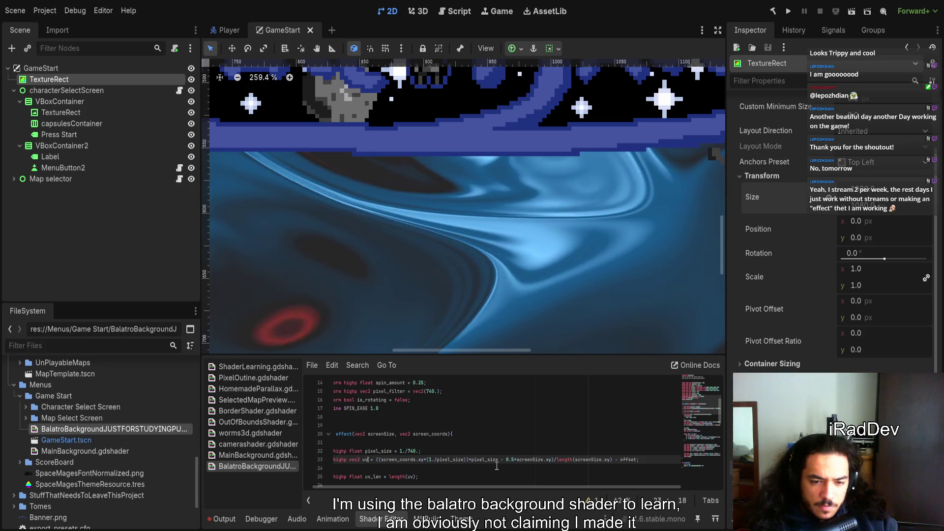
text(Fl)
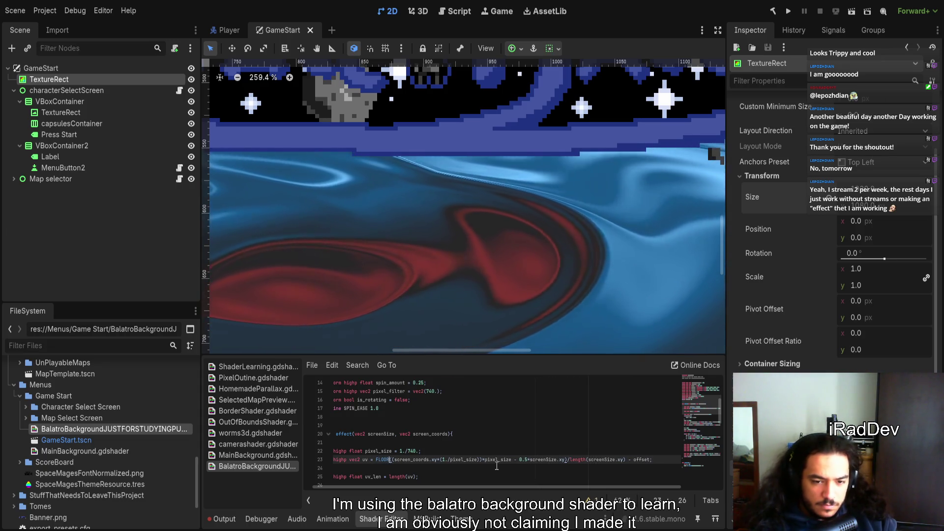
key(Return)
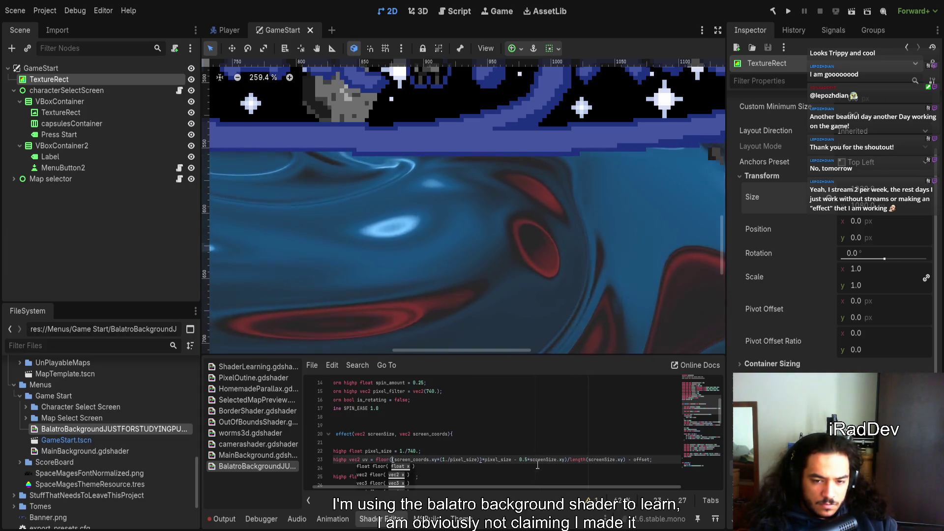
double_click(498, 461)
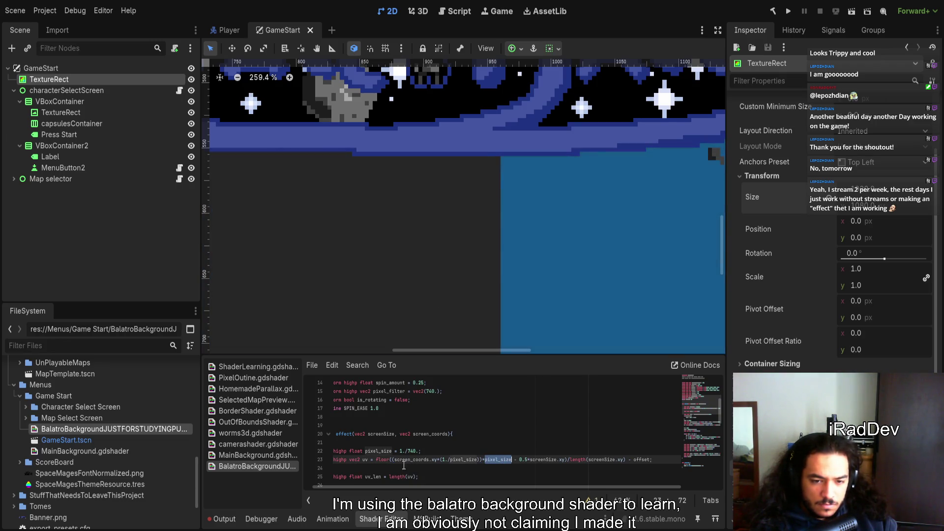
- Try deleting floor from line 23, then undo to restore the swirl
double_click(382, 460)
scroll(465, 261, down, 15)
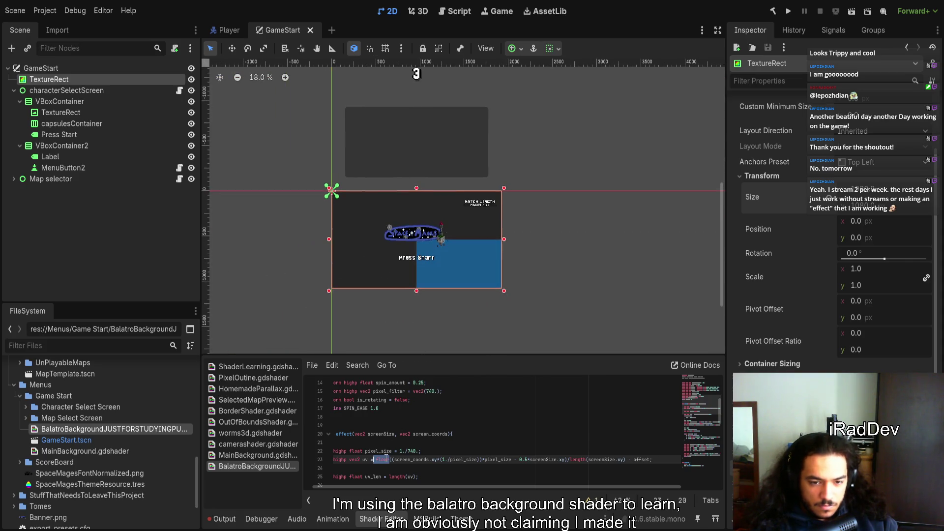
scroll(385, 459, left, 1)
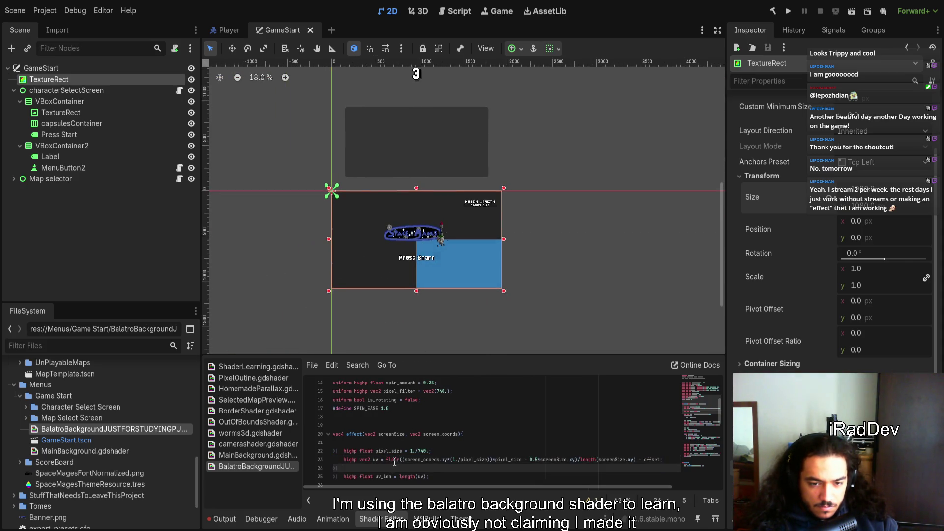
key(BackSpace)
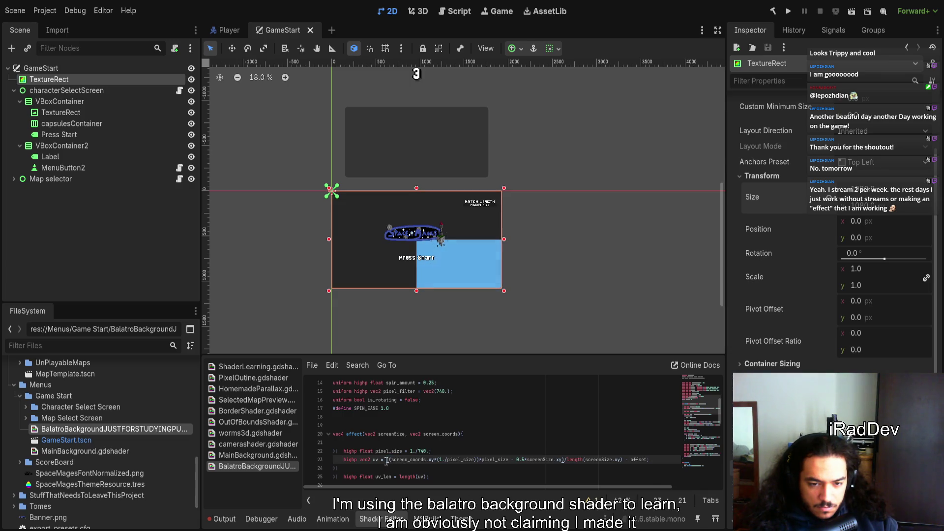
key(ctrl+z)
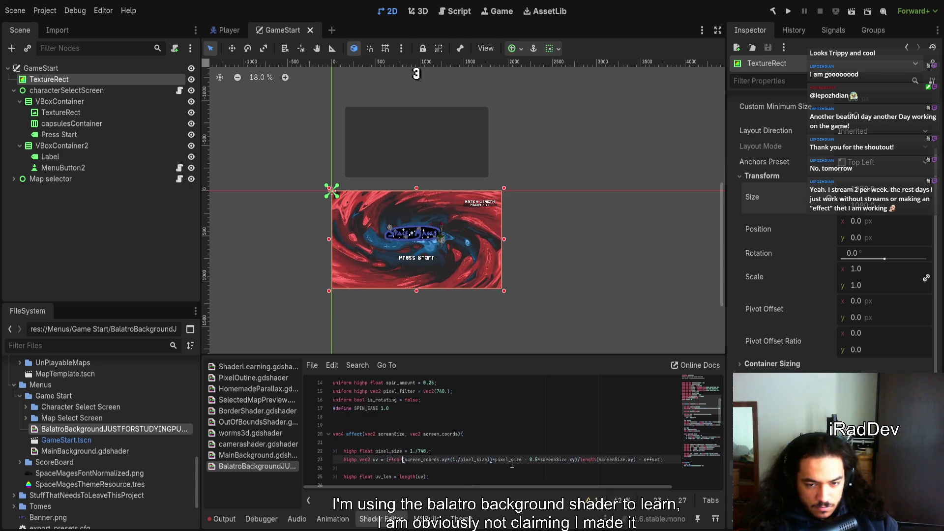
- Try deleting the trailing pixel_size on line 23, undo it, and zoom the viewport out
double_click(509, 460)
key(BackSpace)
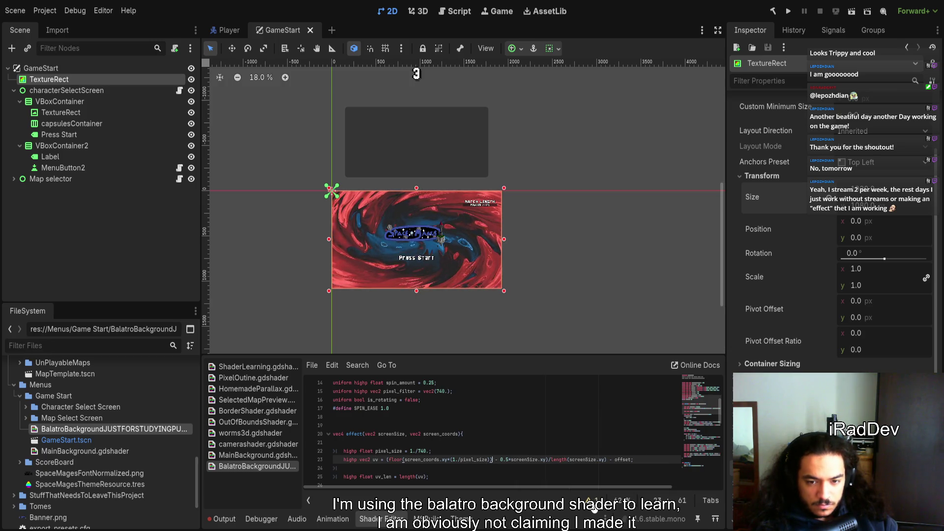
key(ctrl+z)
scroll(400, 246, up, 5)
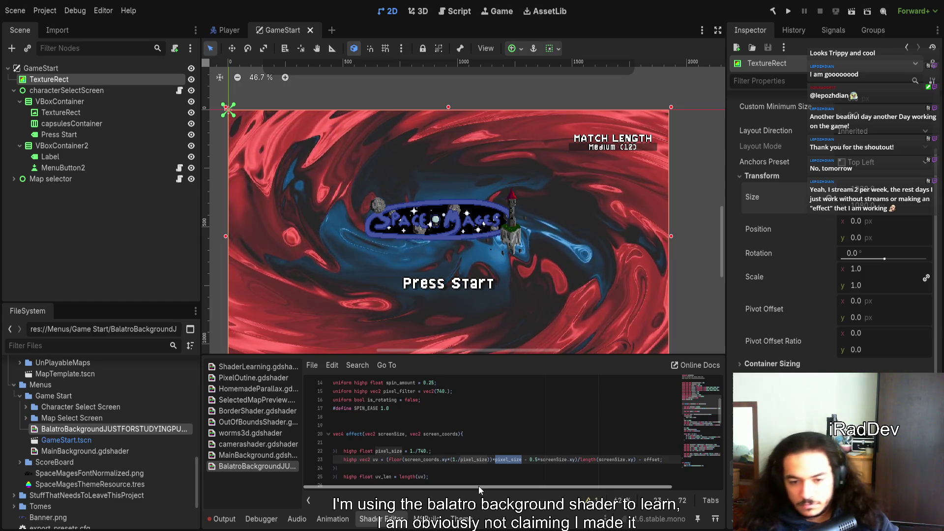
drag(460, 486, 474, 491)
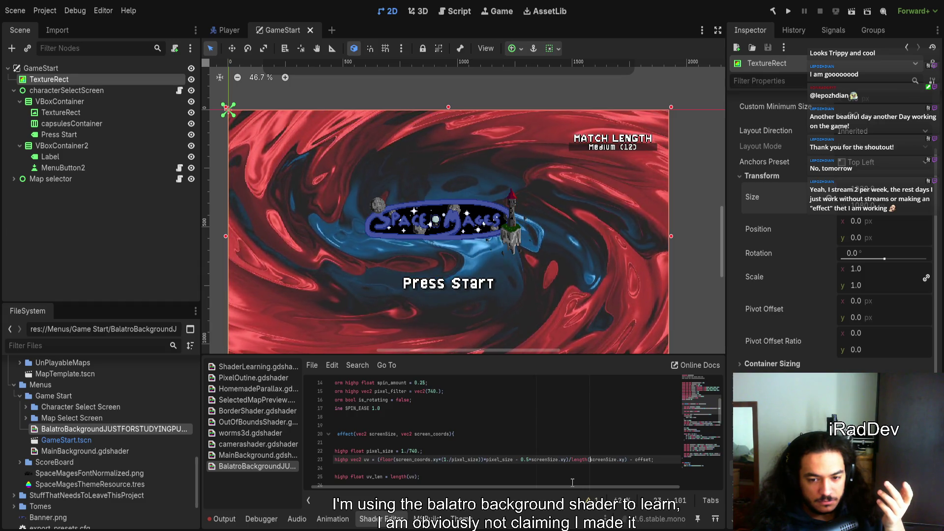
key(Left)
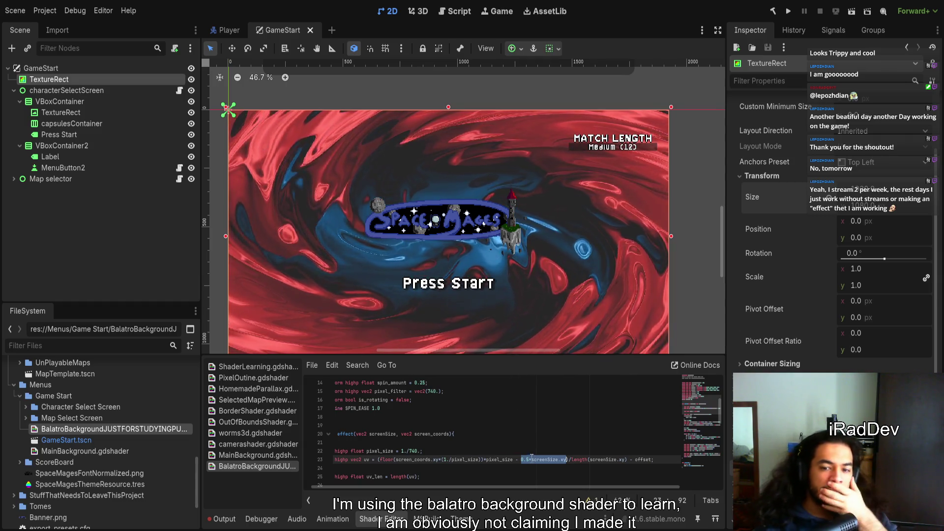
double_click(579, 460)
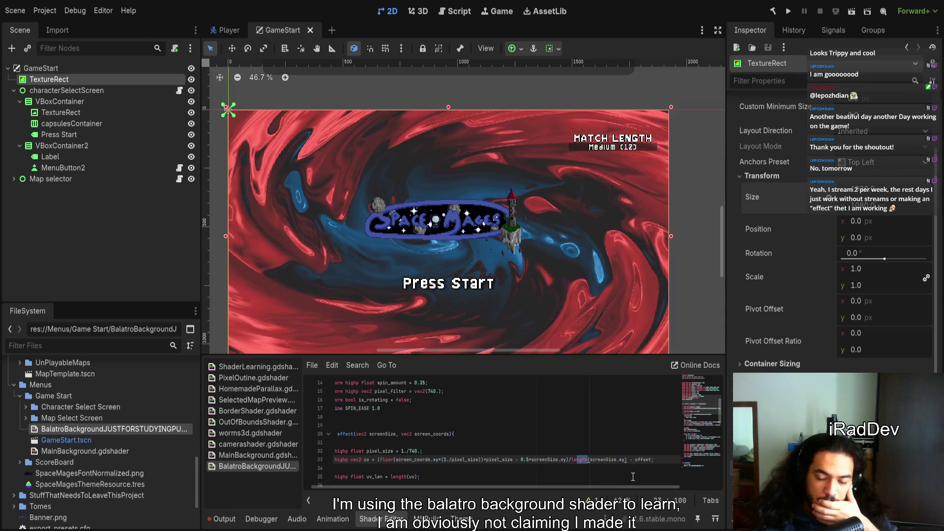
scroll(550, 465, down, 1)
scroll(550, 465, down, 1)
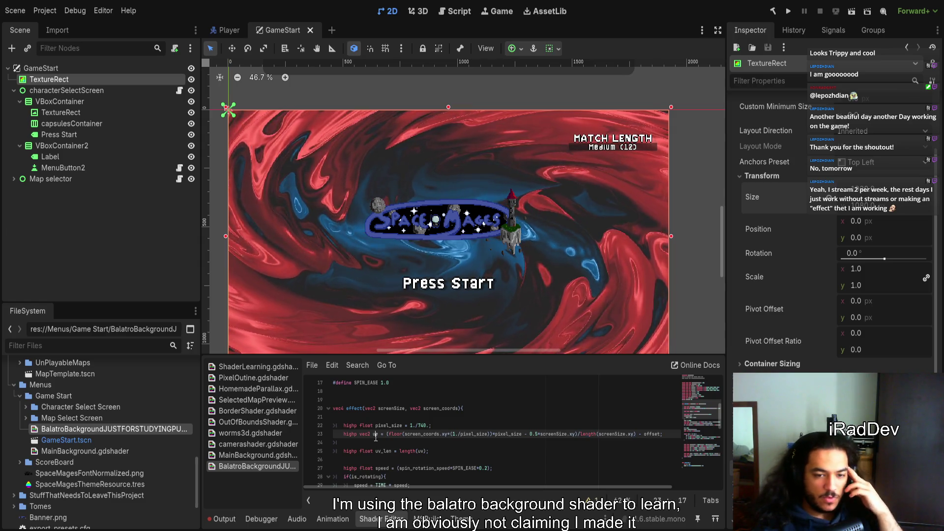
double_click(384, 451)
mouse_move(412, 489)
mouse_down()
mouse_move(454, 491)
mouse_move(406, 489)
mouse_up()
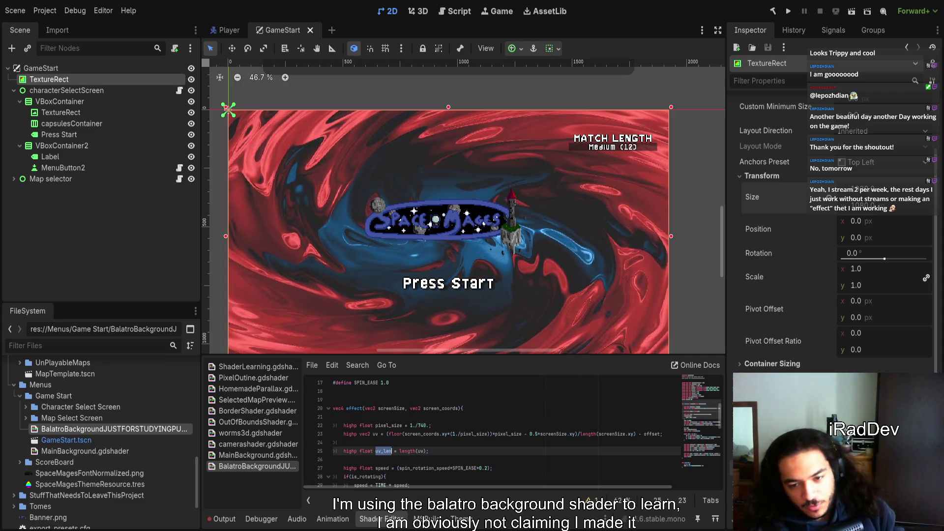
scroll(554, 423, down, 2)
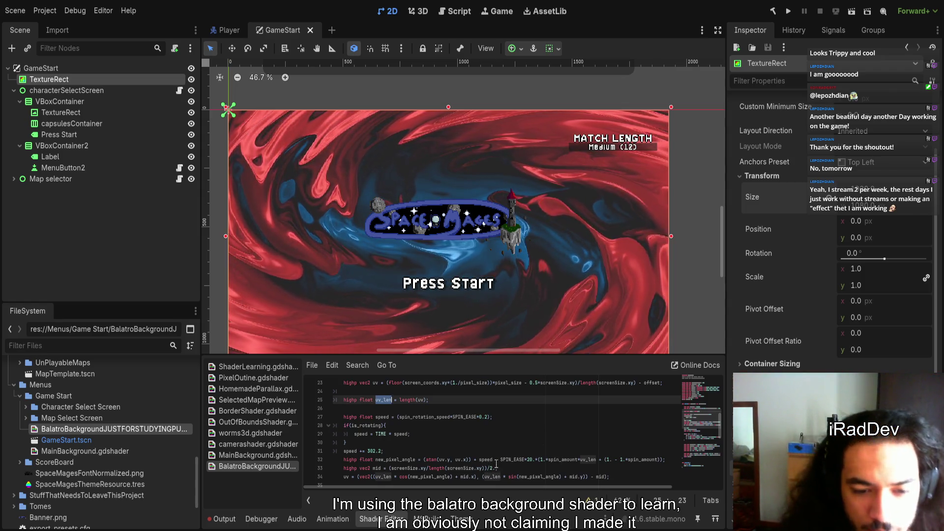
scroll(496, 465, down, 2)
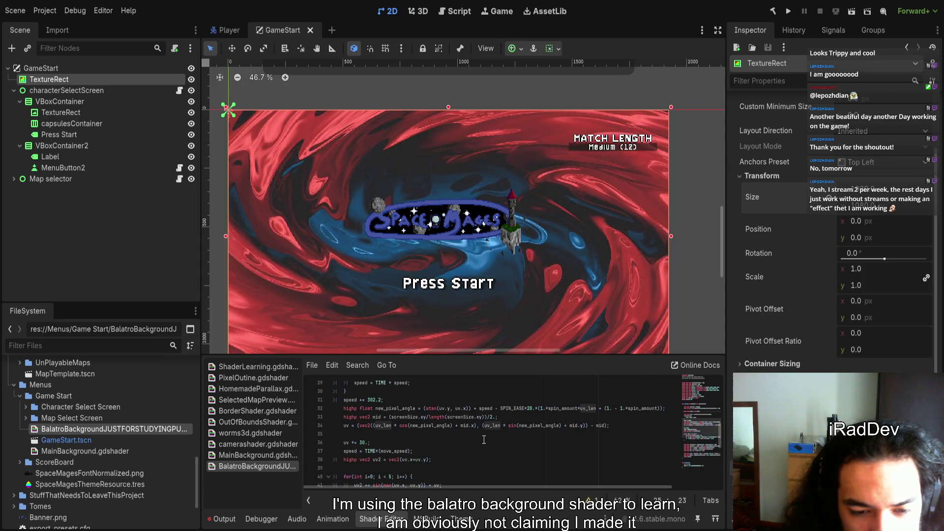
scroll(484, 440, down, 1)
scroll(484, 439, down, 2)
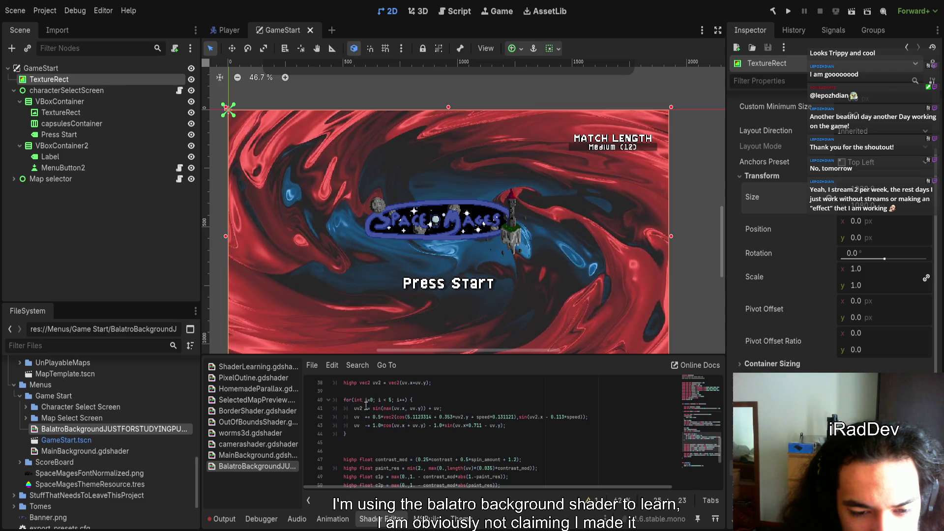
scroll(405, 442, down, 1)
scroll(420, 453, up, 4)
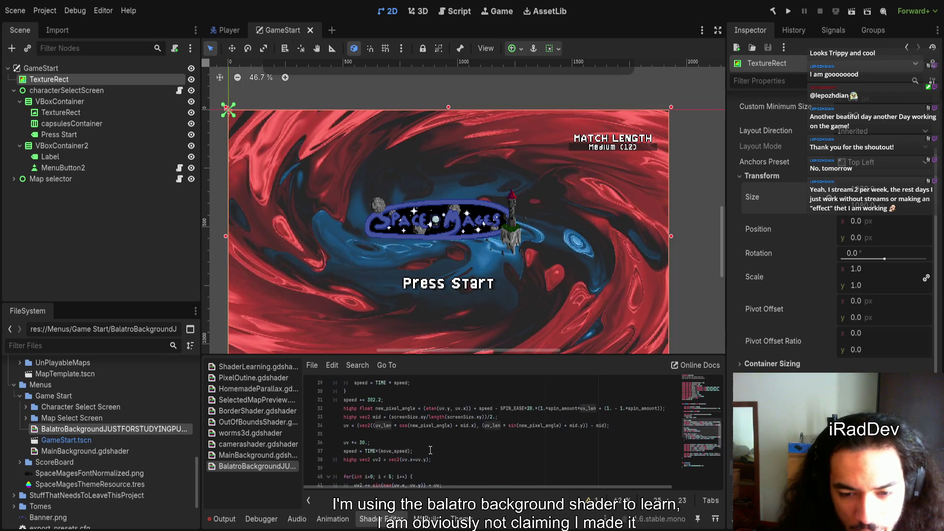
scroll(429, 451, up, 3)
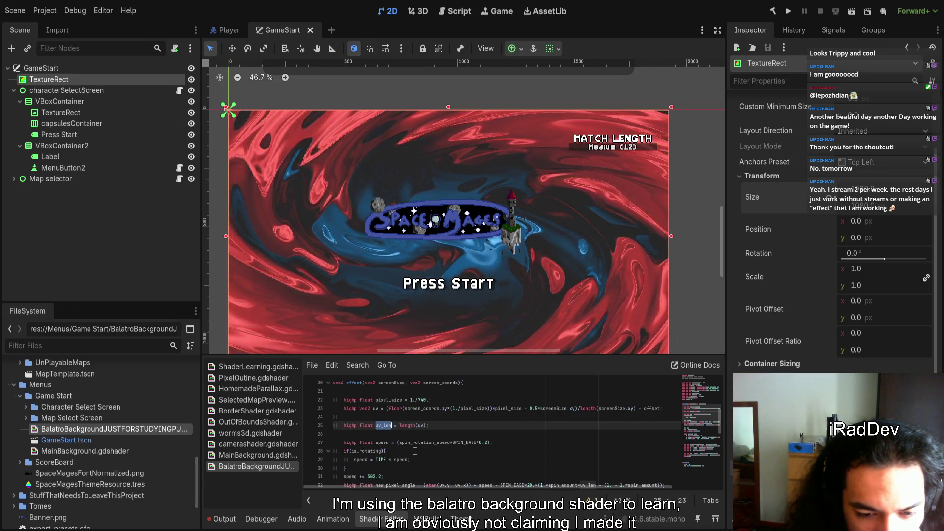
click(377, 439)
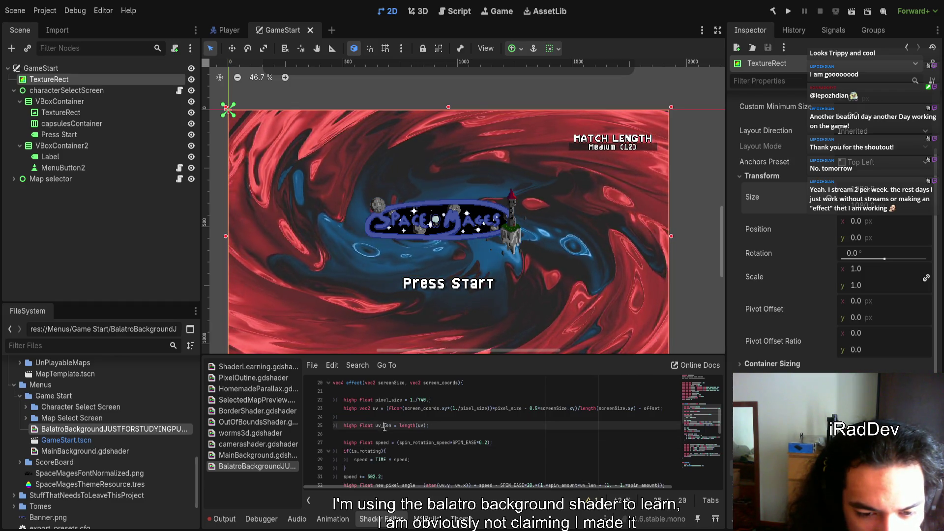
double_click(384, 426)
scroll(484, 455, down, 2)
scroll(504, 460, up, 2)
click(418, 454)
click(382, 442)
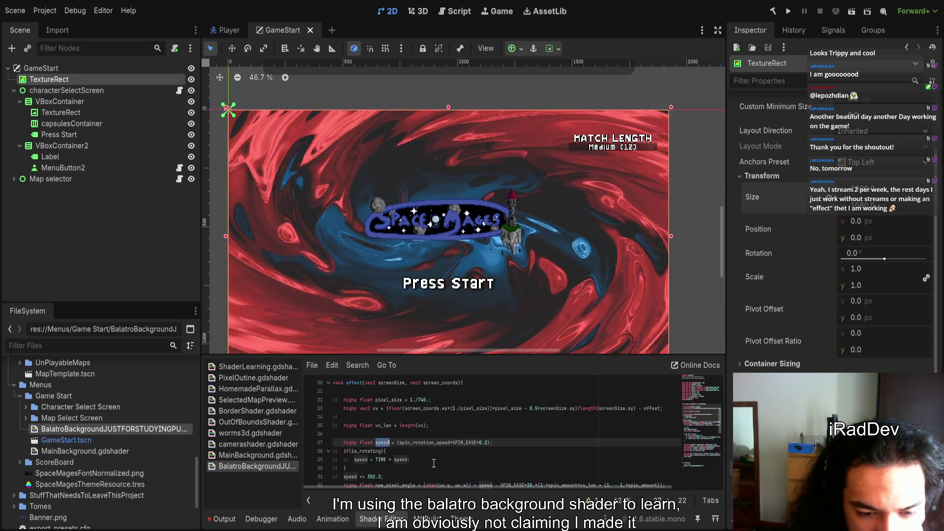
scroll(434, 464, down, 1)
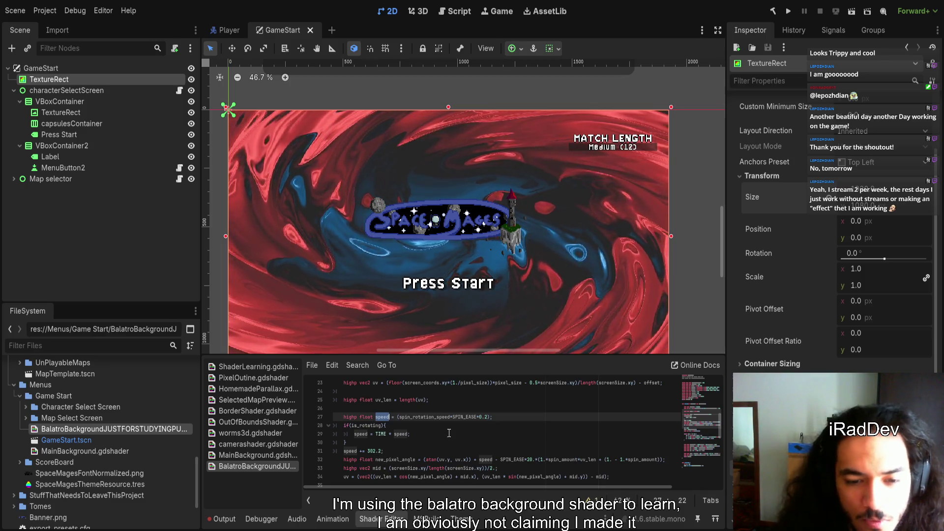
double_click(422, 418)
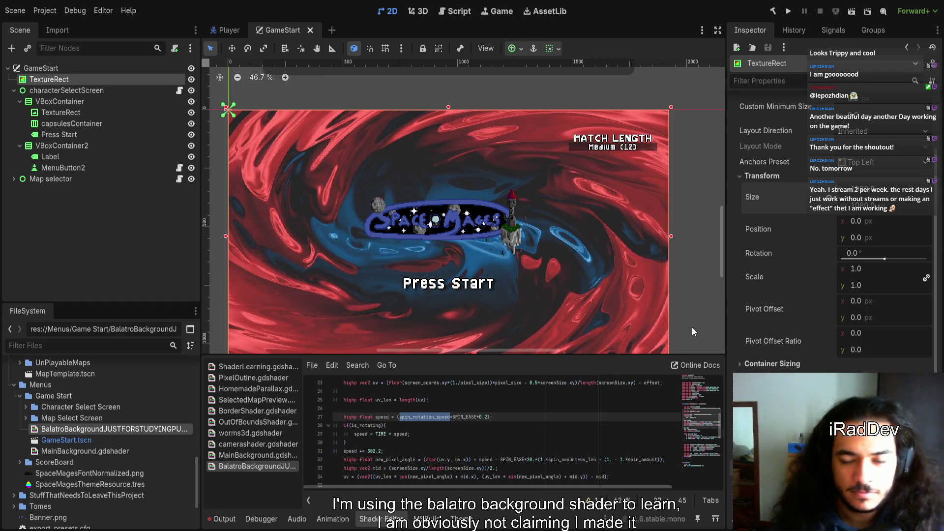
- Collapse the TextureRect's size, pan to the scene origin, check Transform > Size, and zoom in
key(ctrl+z)
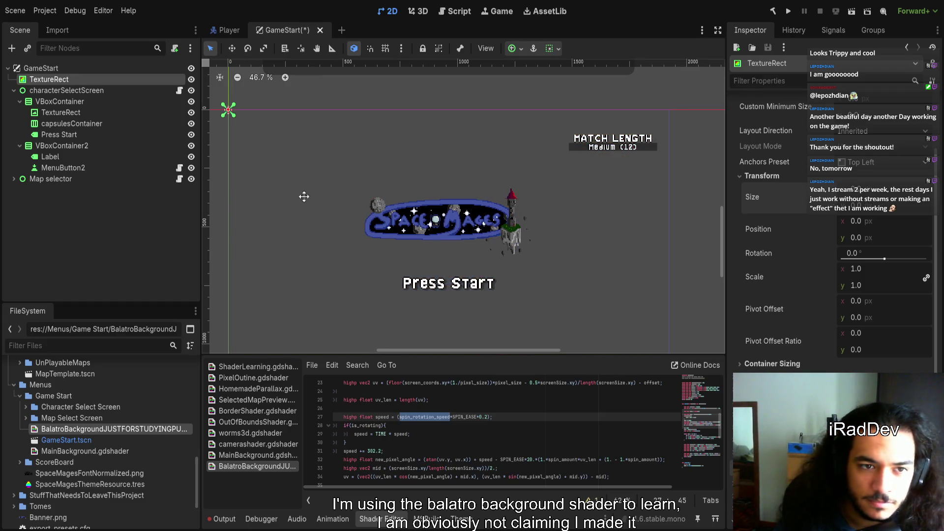
drag(291, 199, 426, 248)
click(871, 180)
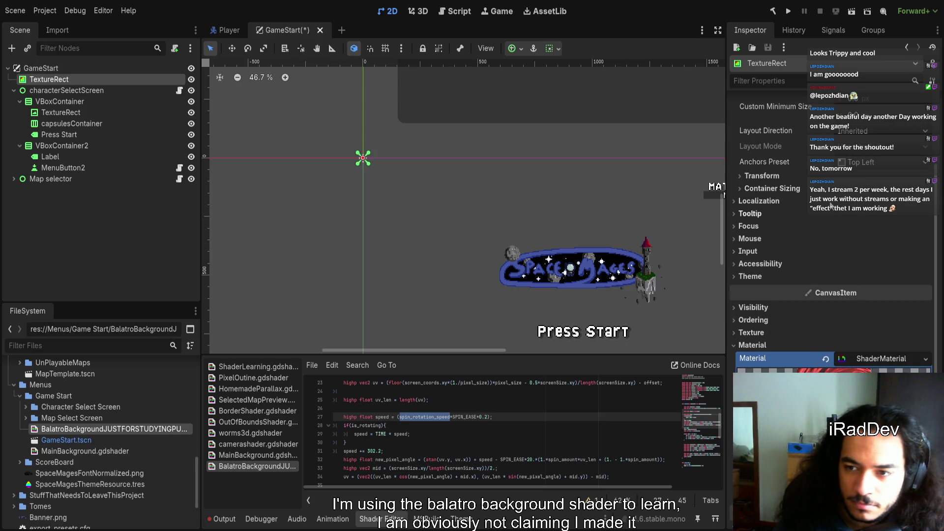
click(834, 176)
click(866, 204)
scroll(367, 165, up, 14)
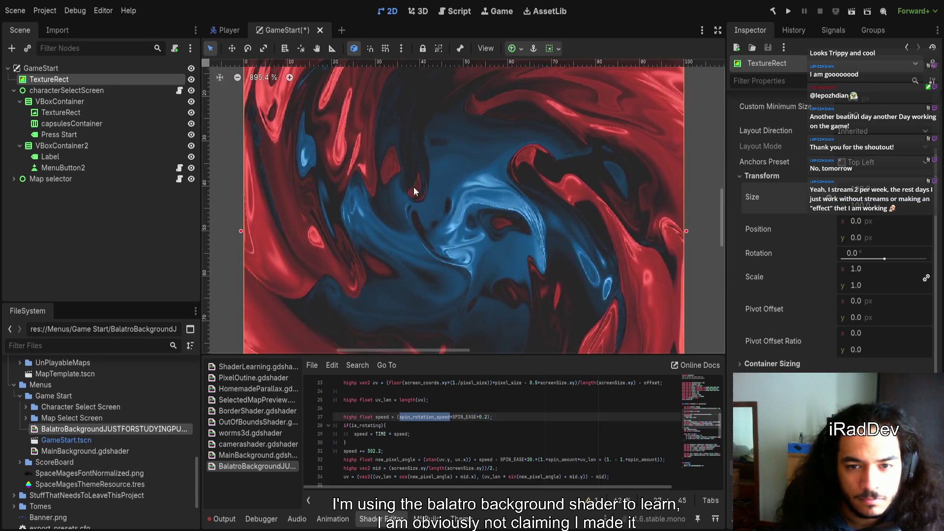
scroll(411, 186, up, 3)
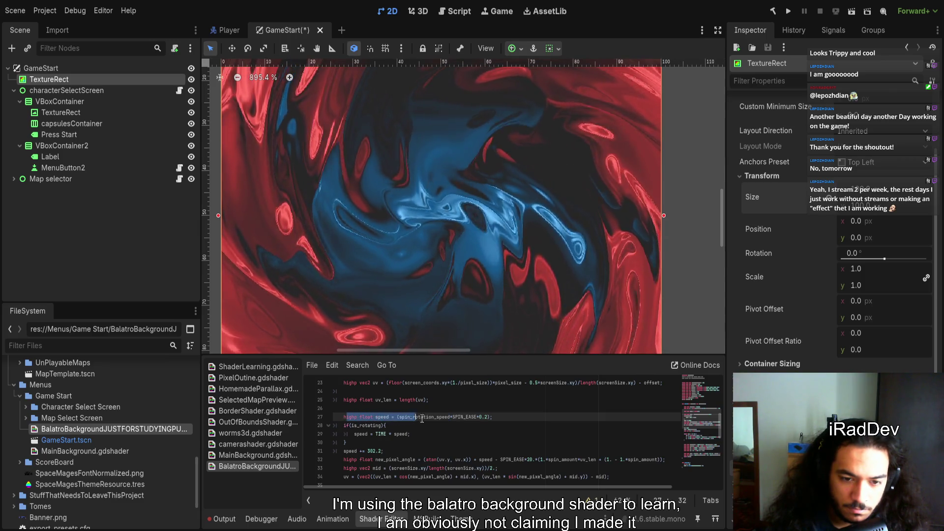
- Select spin_rotation_speed on line 27 and fold the rect's Transform section
click(502, 419)
double_click(425, 416)
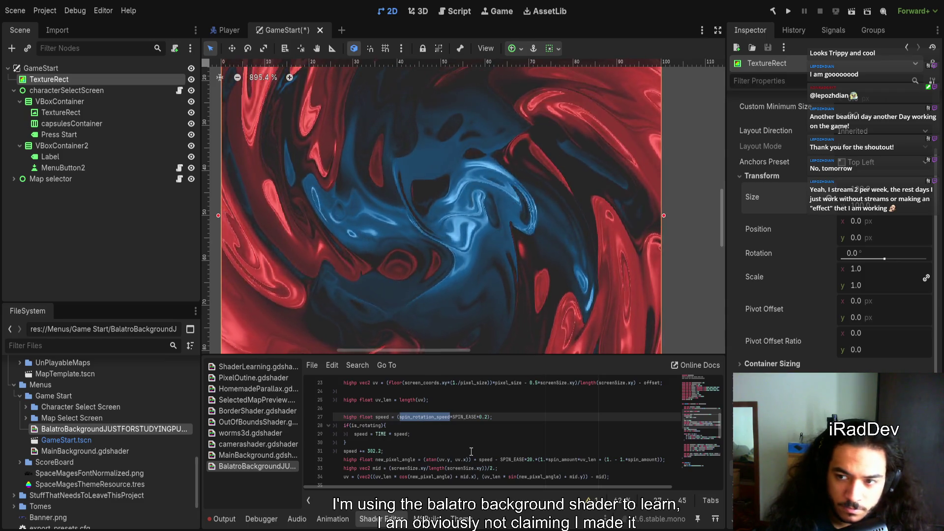
scroll(774, 278, up, 4)
click(762, 278)
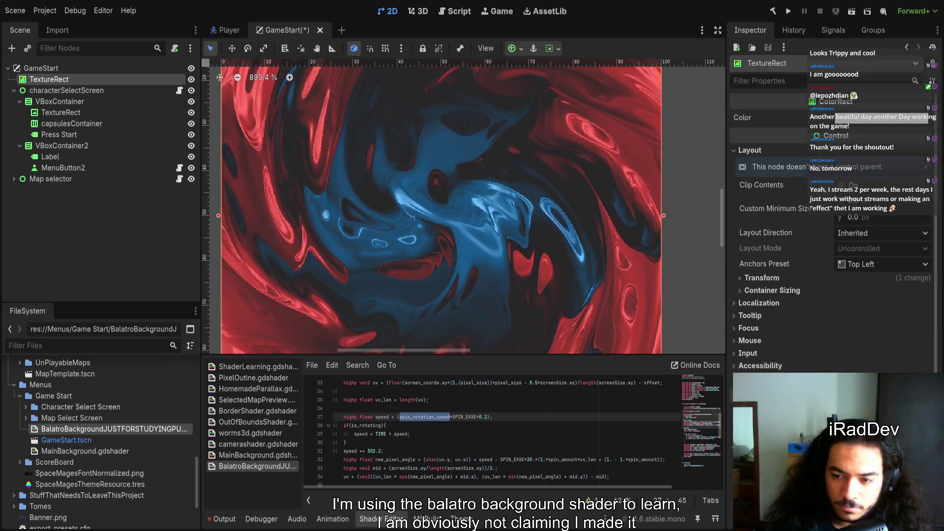
- Expand the rect's Material > Shader Parameters in the Inspector
scroll(774, 278, down, 3)
click(752, 260)
scroll(851, 251, down, 5)
drag(851, 252, 934, 251)
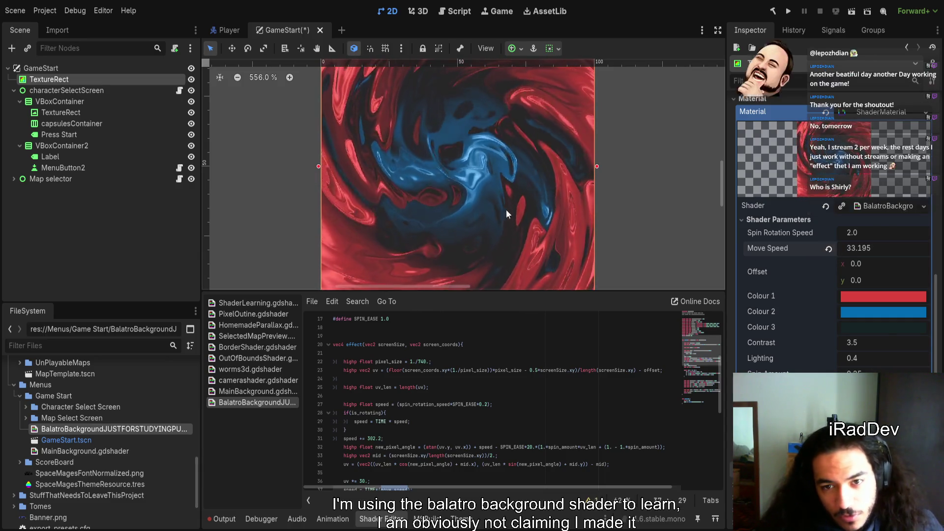
- Try Move Speed 0, then revert it to the default 7.0
click(828, 251)
click(853, 250)
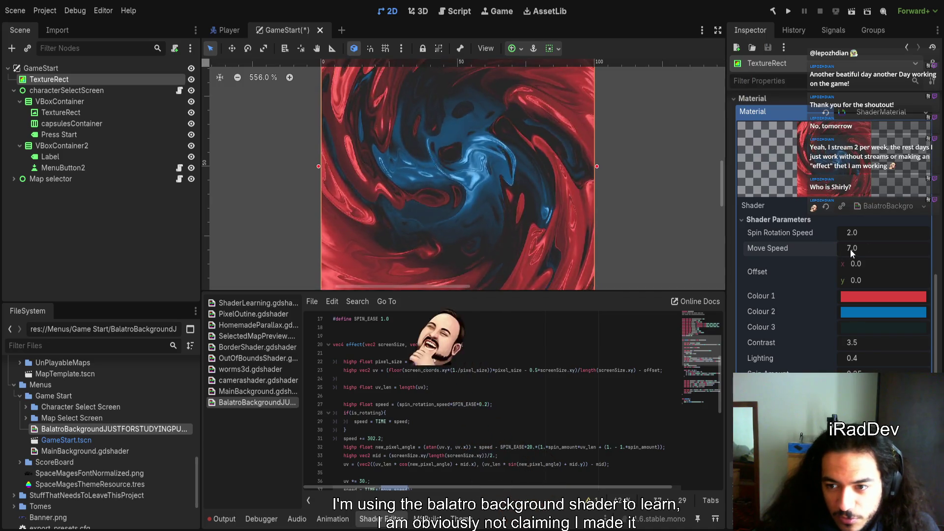
text(0)
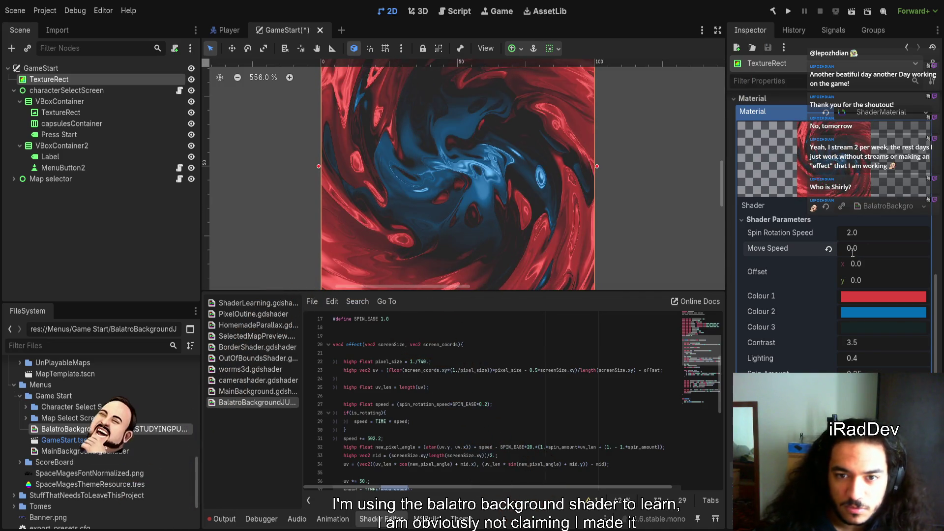
key(Return)
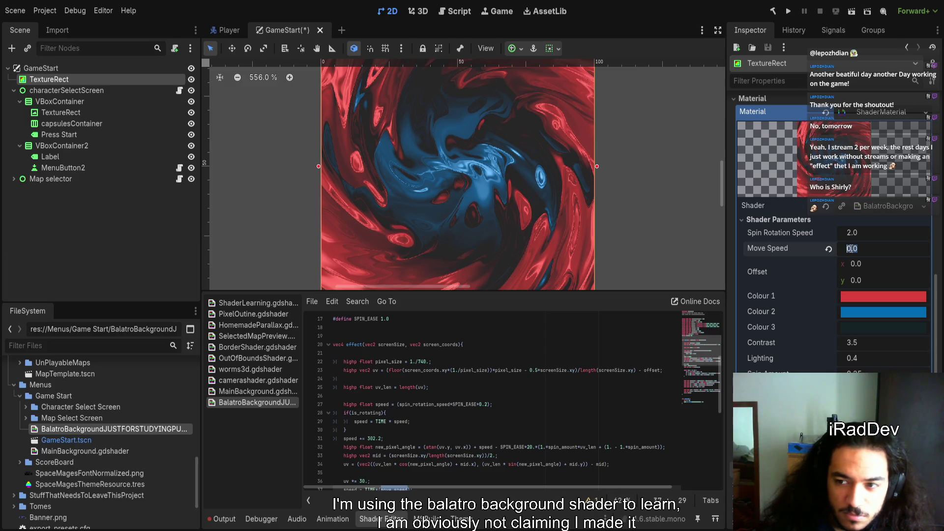
click(824, 248)
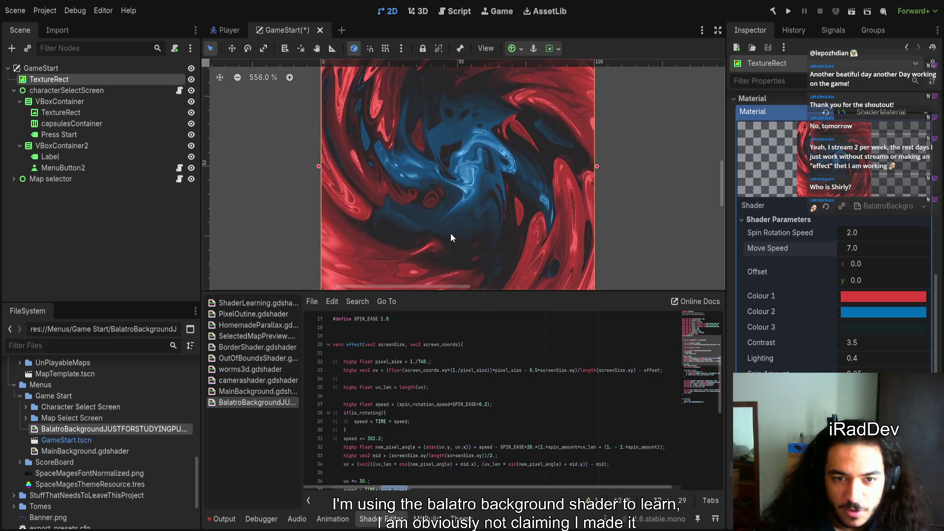
scroll(444, 370, down, 3)
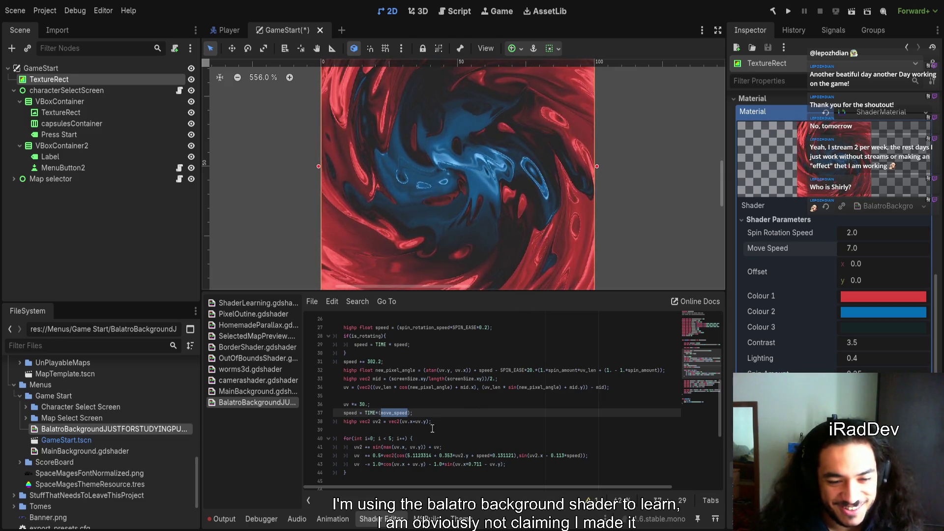
click(377, 424)
- Highlight speed on line 31 to see where it is used
click(403, 439)
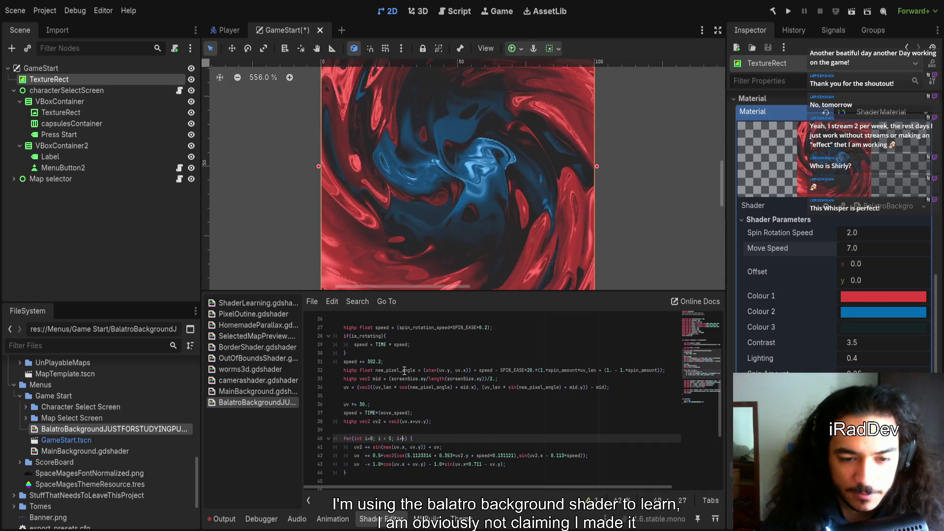
scroll(413, 396, up, 1)
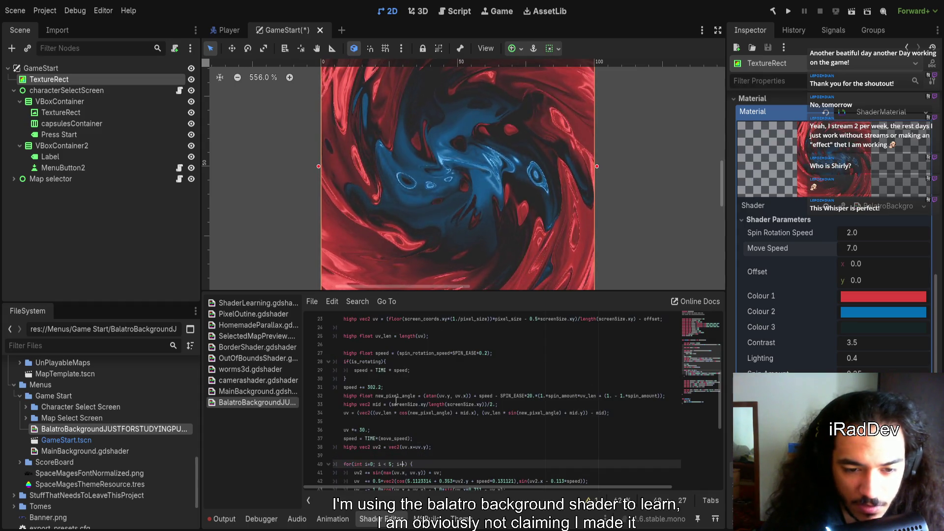
double_click(351, 387)
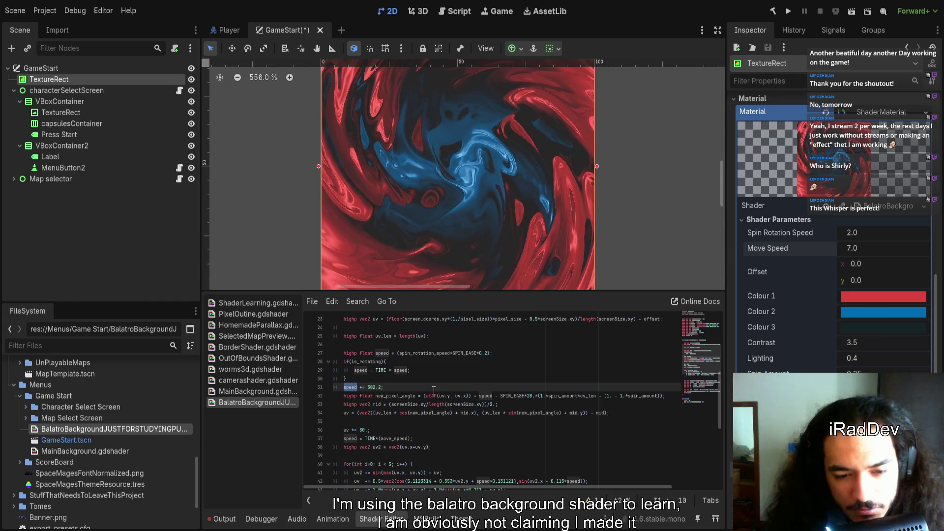
- Change the line 31 speed offset from 302.2 to 102.2, then back to 302.2
double_click(370, 387)
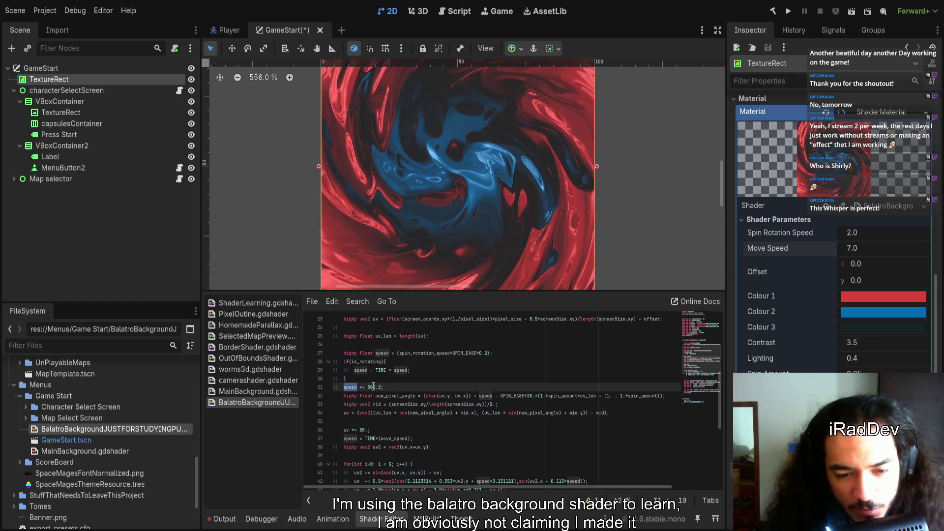
key(Right)
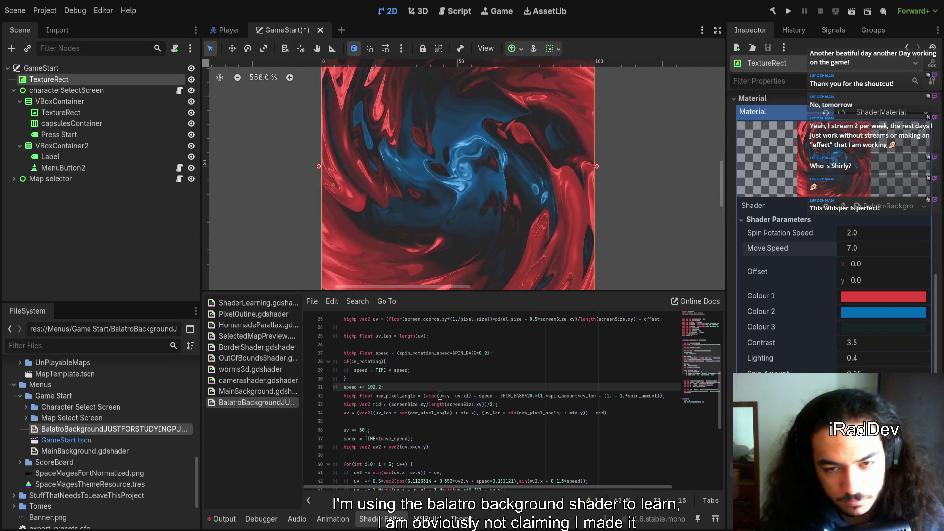
key(BackSpace)
text(1)
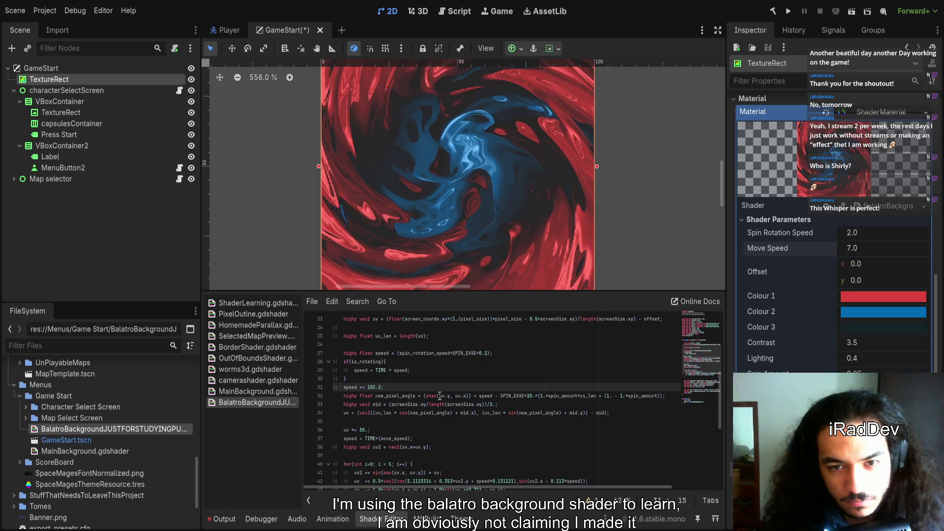
scroll(461, 200, up, 1)
key(BackSpace)
text(3)
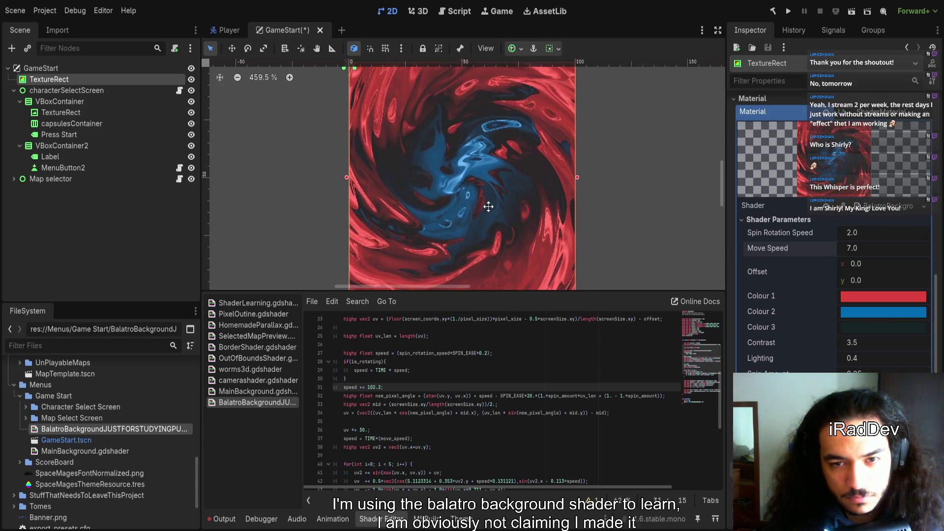